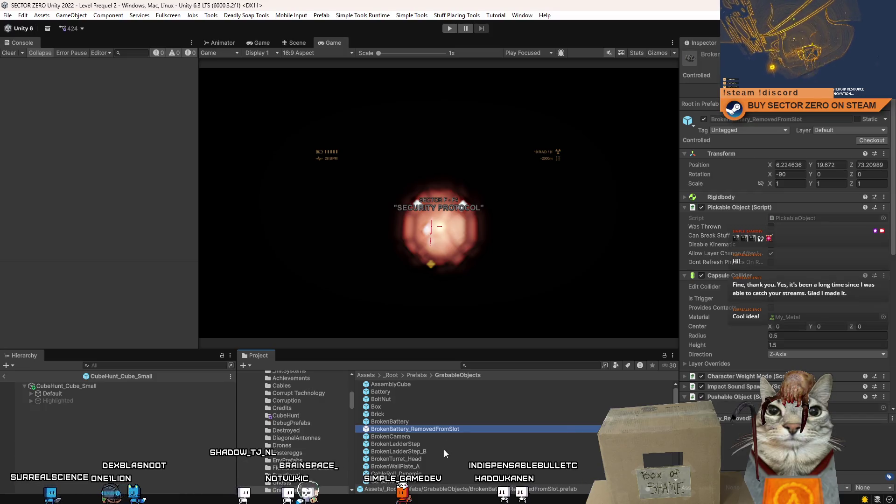
- Select the BrokenTurret_Head prefab asset and start Play mode
{"action": "left_click", "coordinate": [435, 459]}
{"action": "left_click", "coordinate": [449, 30]}
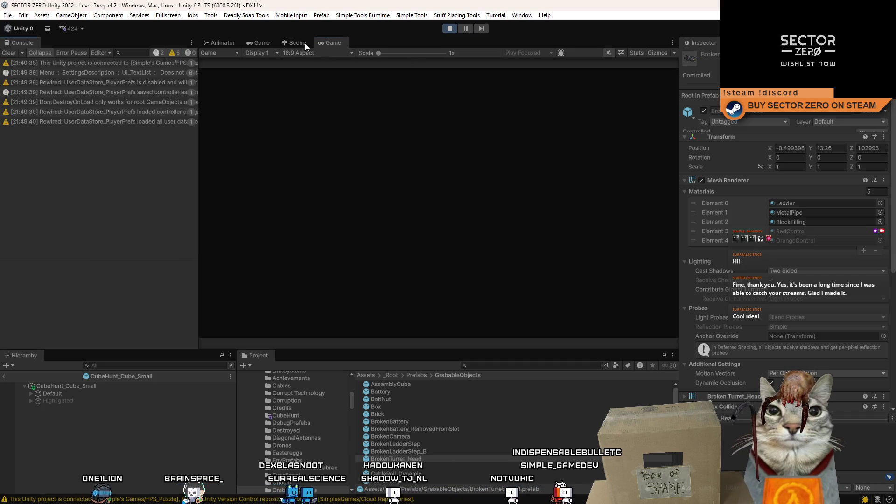
- Drop a CubeHunt_Cube_Small prefab onto the railings of Level Prequel 2 and watch the running game
{"action": "left_click", "coordinate": [302, 43]}
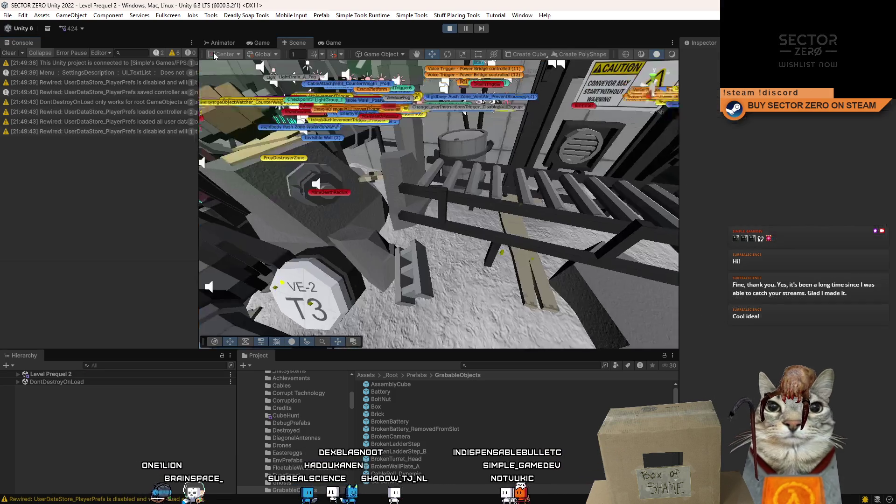
{"action": "mouse_move", "coordinate": [373, 187]}
{"action": "left_mouse_down"}
{"action": "mouse_move", "coordinate": [450, 211]}
{"action": "mouse_move", "coordinate": [546, 196]}
{"action": "mouse_move", "coordinate": [462, 215]}
{"action": "left_mouse_up"}
{"action": "type", "text": "cube hunt cu"}
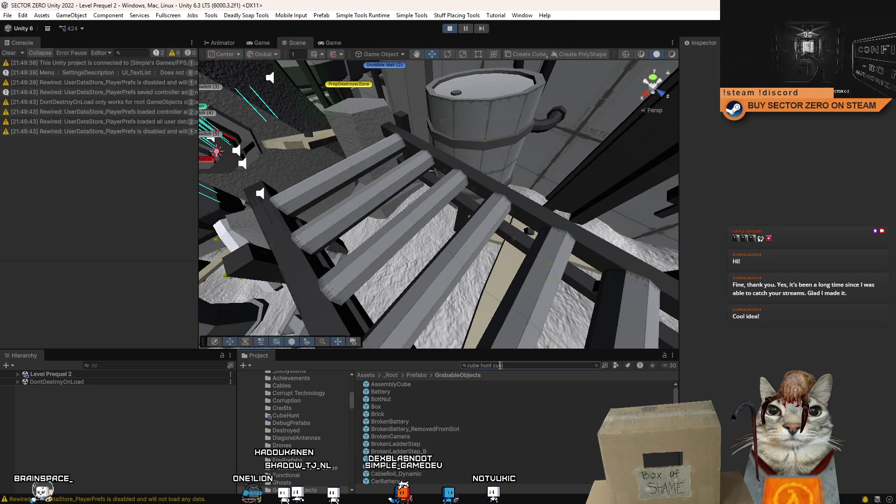
{"action": "type", "text": "e"}
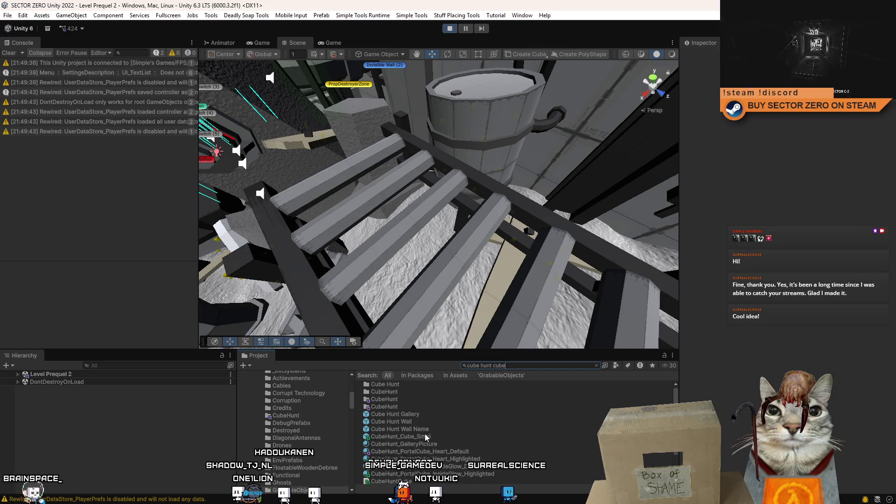
{"action": "mouse_move", "coordinate": [425, 435]}
{"action": "left_mouse_down"}
{"action": "mouse_move", "coordinate": [413, 275]}
{"action": "mouse_move", "coordinate": [378, 219]}
{"action": "mouse_move", "coordinate": [370, 243]}
{"action": "mouse_move", "coordinate": [312, 41]}
{"action": "left_mouse_up"}
{"action": "left_click", "coordinate": [341, 41]}
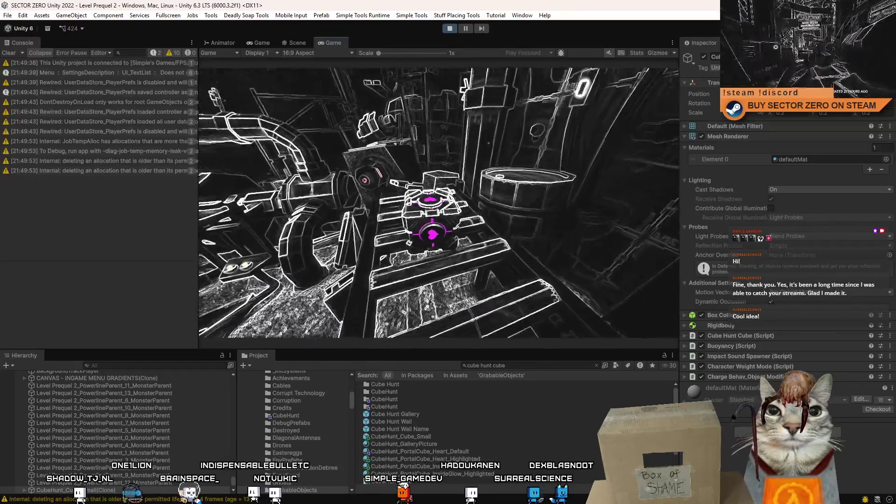
- Resume from the in-game menu, test hovering the cube, then pause and return to the Scene view
{"action": "key", "text": "Escape"}
{"action": "left_click", "coordinate": [278, 202]}
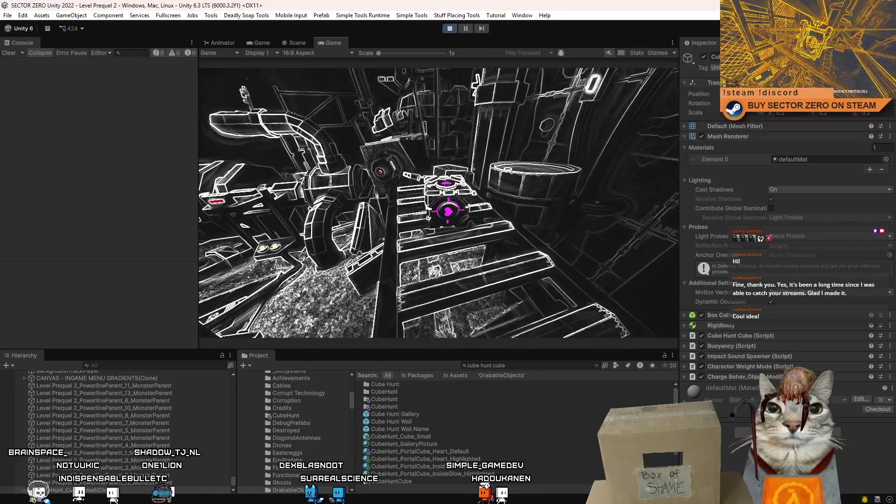
{"action": "key", "text": "Escape"}
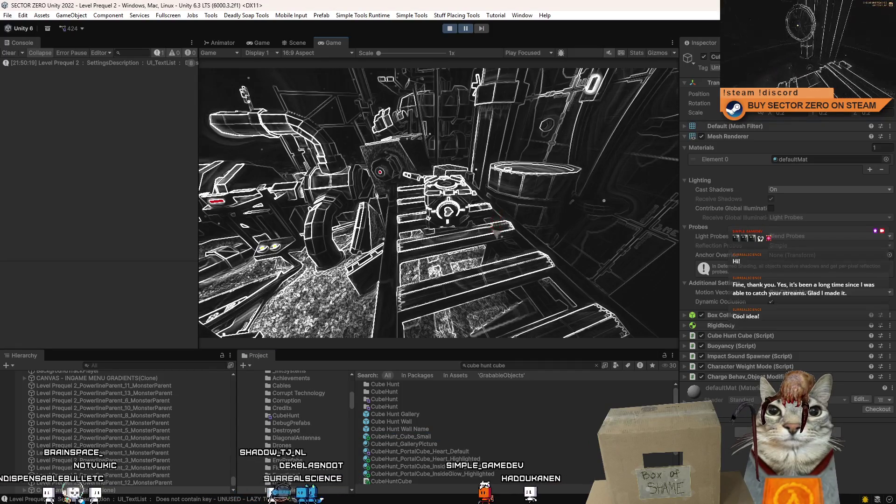
{"action": "left_click", "coordinate": [295, 43]}
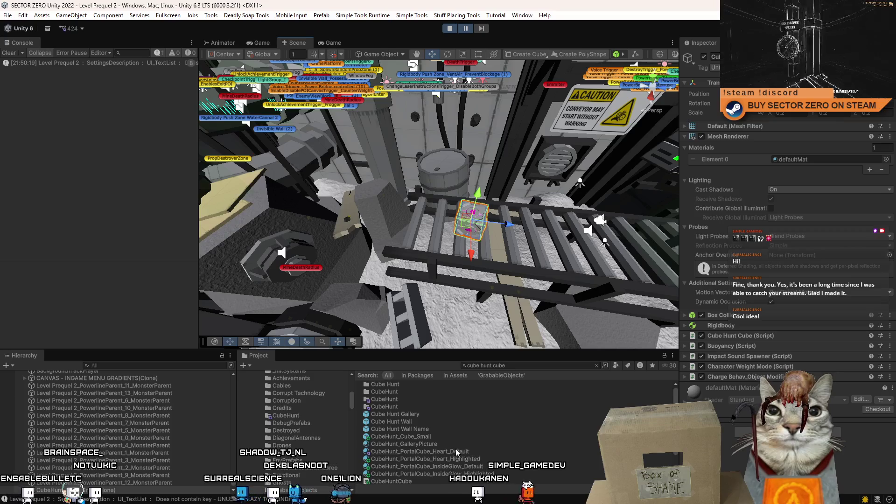
- Drag another CubeHunt_Cube_Small prefab from the Project window onto the railings
{"action": "left_click", "coordinate": [427, 437]}
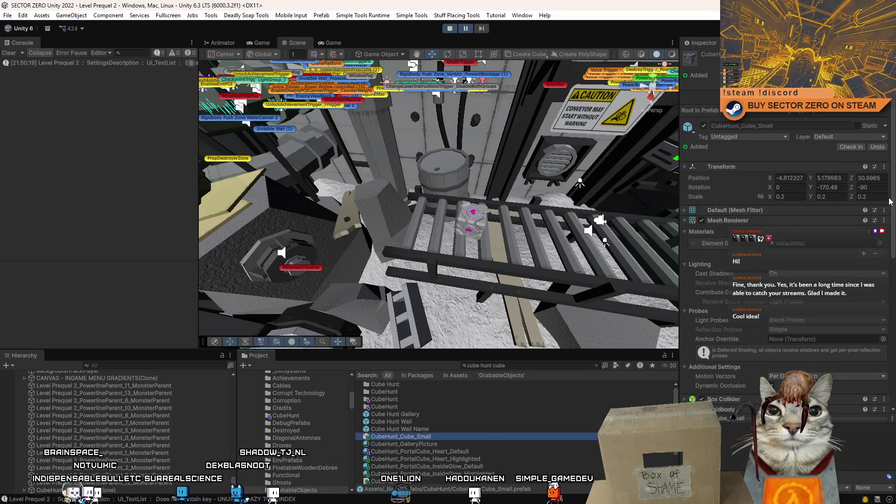
{"action": "left_click_drag", "start_coordinate": [889, 202], "coordinate": [889, 317]}
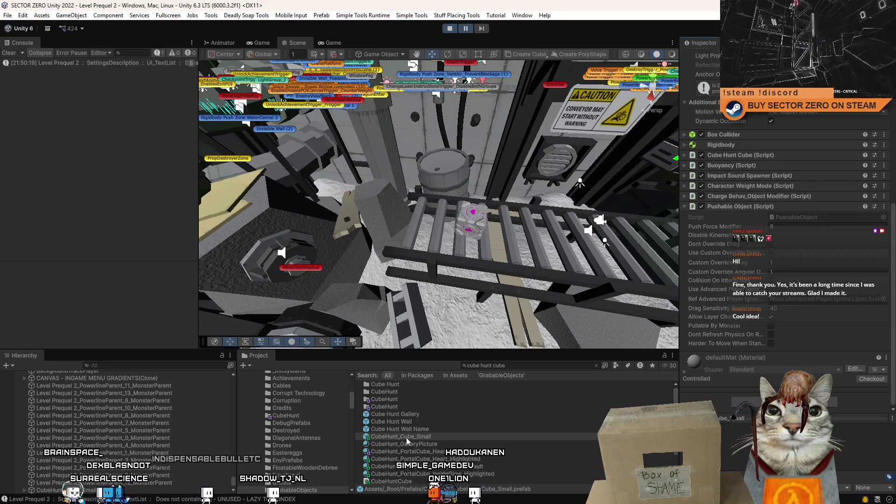
{"action": "mouse_move", "coordinate": [406, 437]}
{"action": "left_mouse_down"}
{"action": "mouse_move", "coordinate": [540, 214]}
{"action": "mouse_move", "coordinate": [297, 239]}
{"action": "mouse_move", "coordinate": [379, 230]}
{"action": "left_mouse_up"}
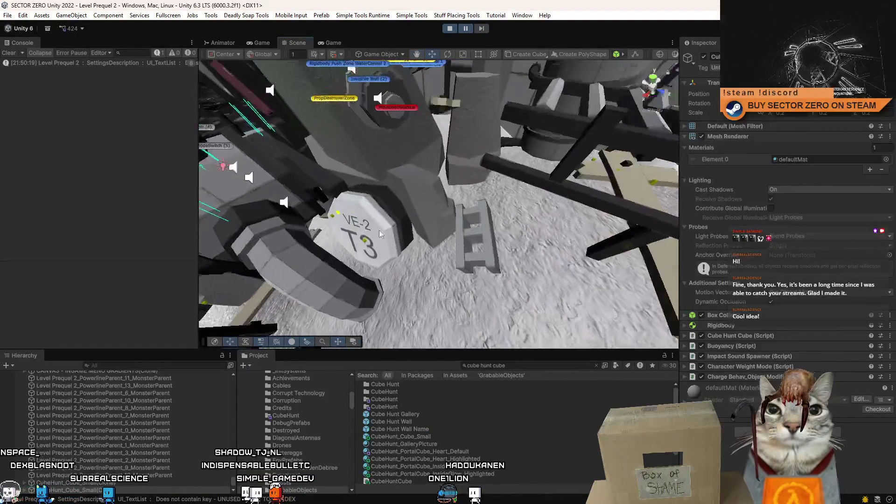
- Select the Brick (3) object in the Hierarchy
{"action": "left_click", "coordinate": [479, 238]}
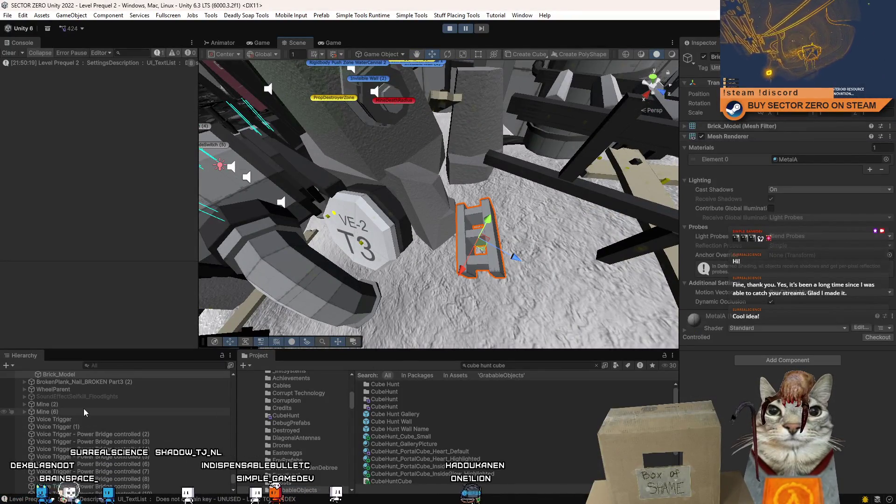
{"action": "scroll", "coordinate": [84, 413], "scroll_direction": "up", "scroll_amount": 3}
{"action": "left_click", "coordinate": [69, 451]}
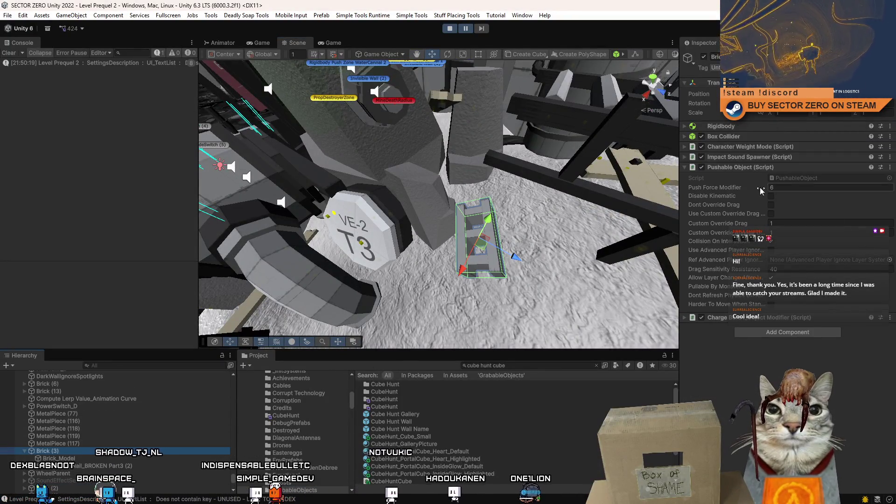
{"action": "scroll", "coordinate": [575, 250], "scroll_direction": "down", "scroll_amount": 5}
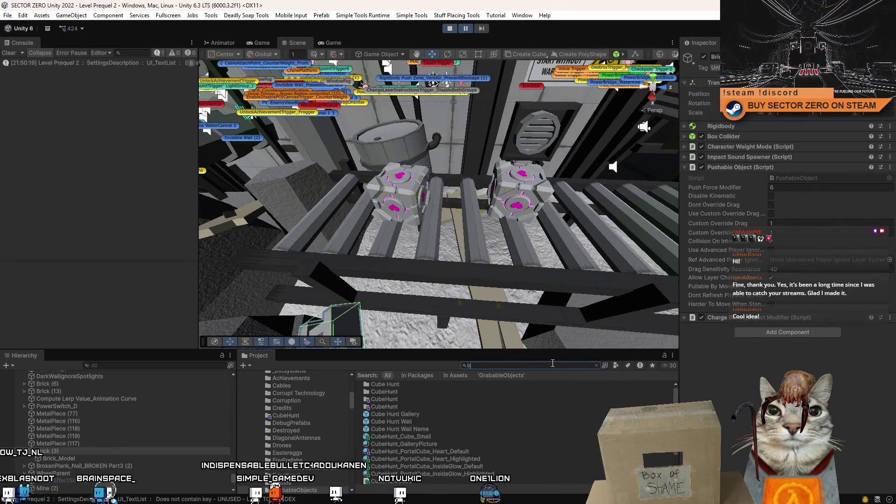
- Open the Brick prefab in prefab mode and copy its Pickable Object component
{"action": "left_click", "coordinate": [377, 384]}
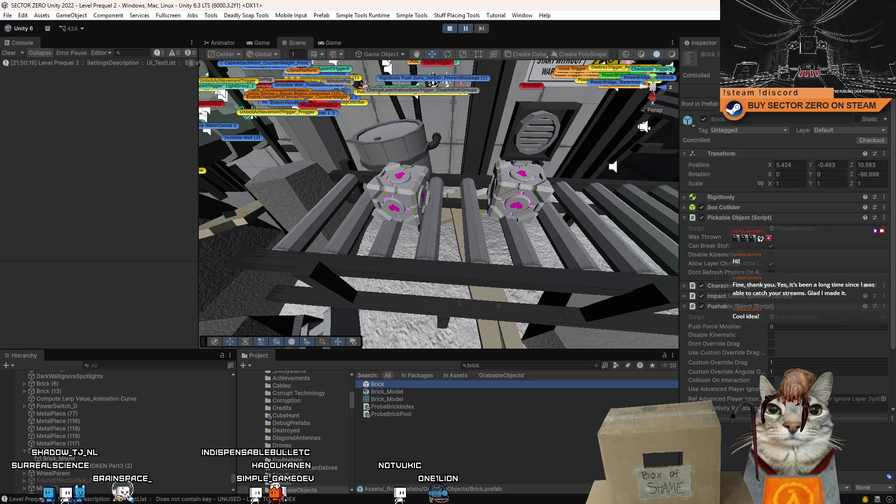
{"action": "double_click", "coordinate": [378, 385]}
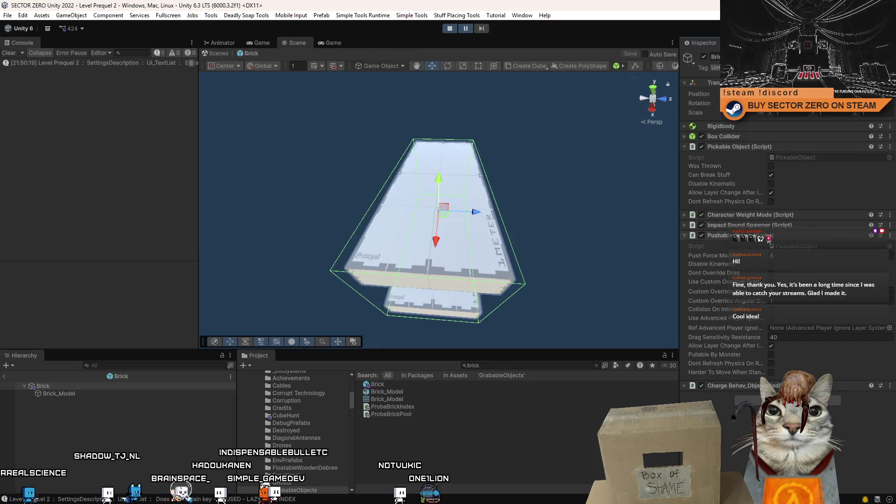
{"action": "right_click", "coordinate": [729, 147]}
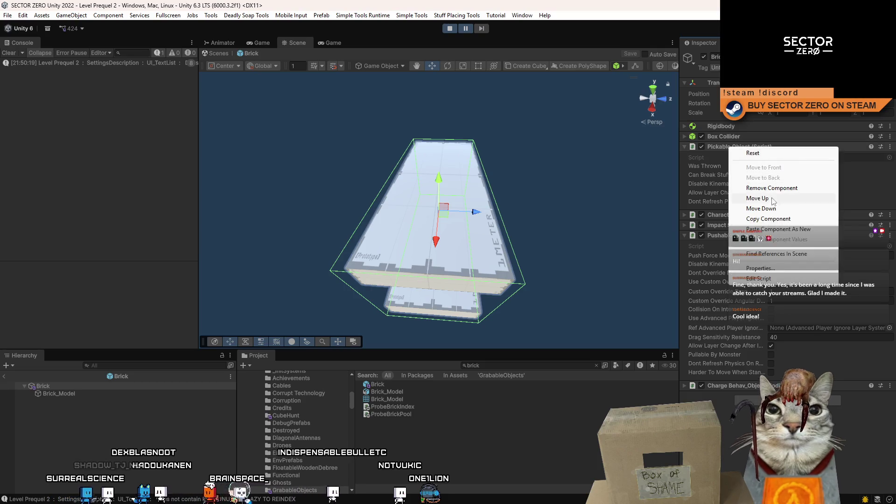
{"action": "left_click", "coordinate": [778, 219]}
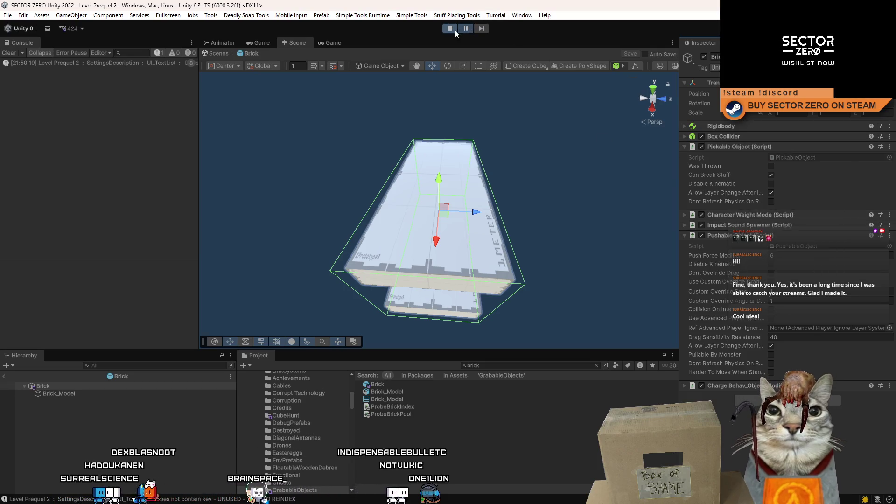
- Stop Play mode, leave Brick prefab editing, and select the CubeHunt_Cube_Small prefab asset
{"action": "left_click", "coordinate": [452, 29]}
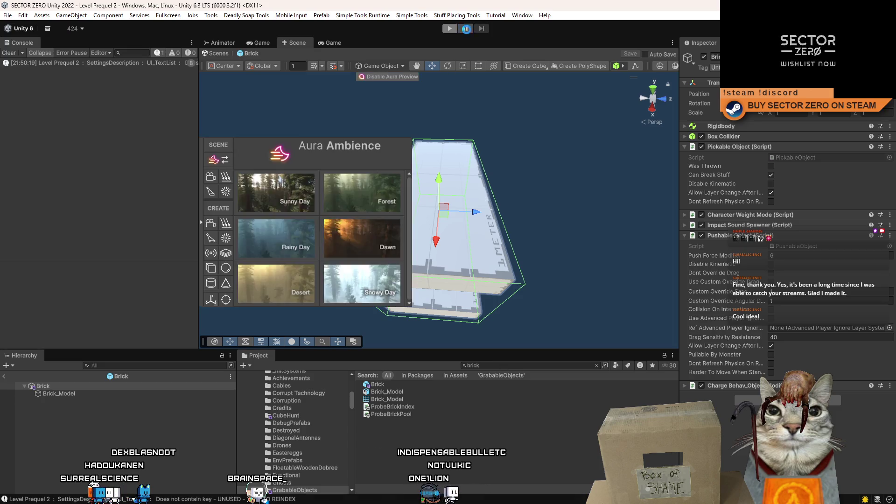
{"action": "left_click", "coordinate": [207, 55]}
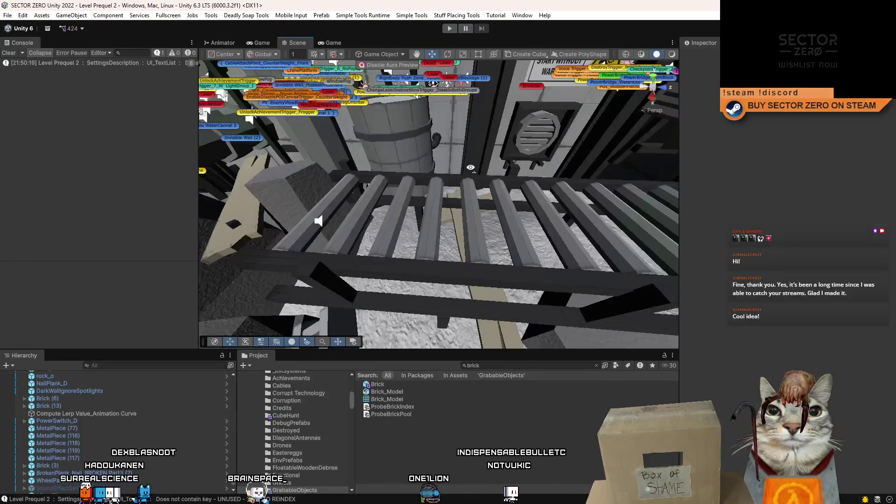
{"action": "mouse_move", "coordinate": [448, 200]}
{"action": "left_mouse_down"}
{"action": "mouse_move", "coordinate": [461, 196]}
{"action": "mouse_move", "coordinate": [481, 304]}
{"action": "left_mouse_up"}
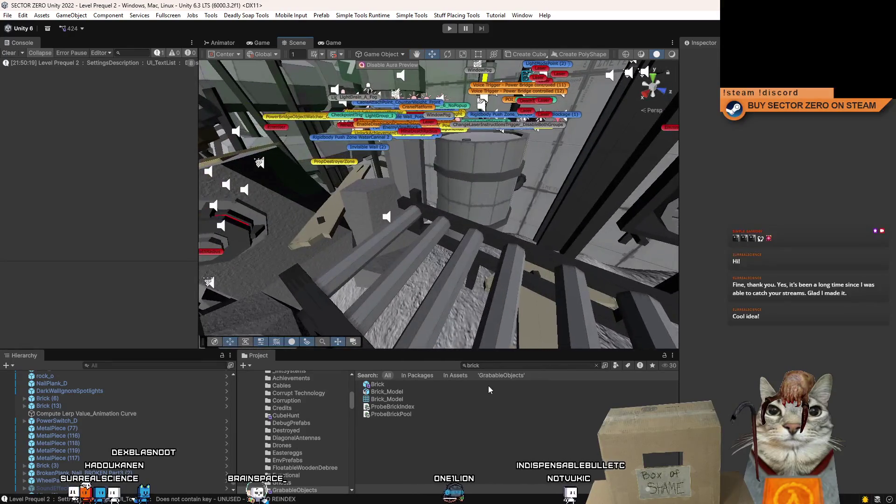
{"action": "type", "text": "cube hu"}
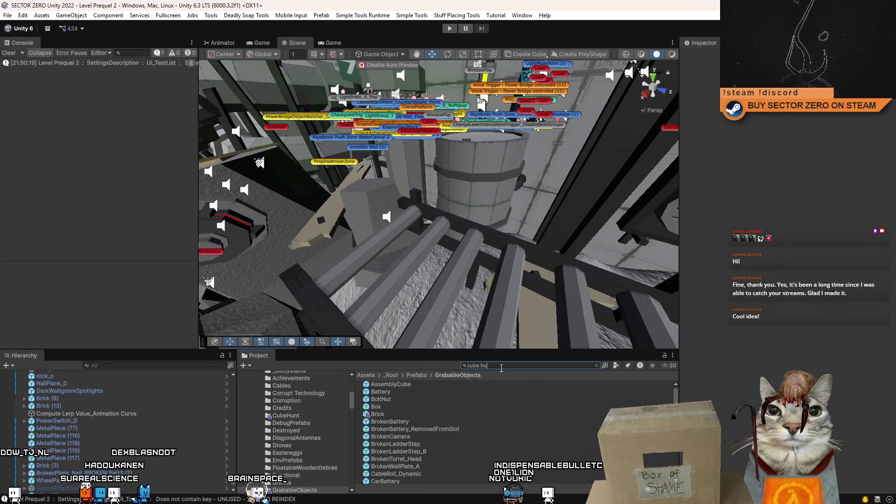
{"action": "type", "text": "nt cube"}
{"action": "left_click", "coordinate": [439, 422]}
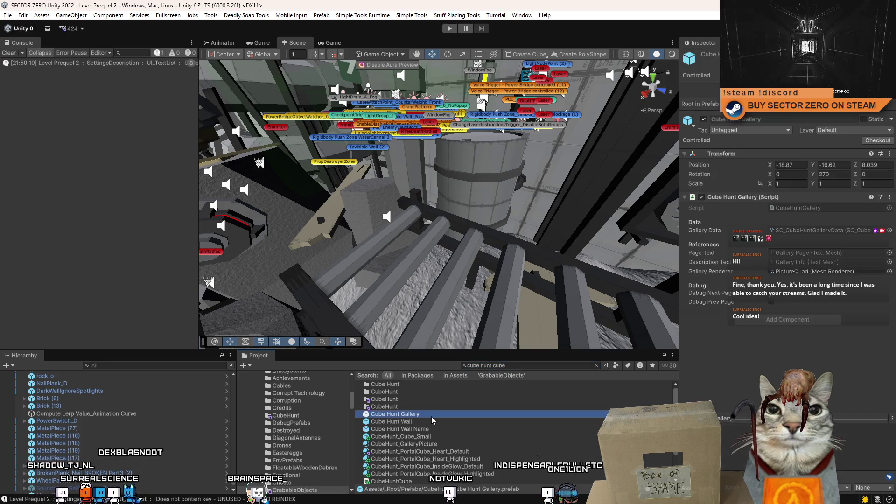
{"action": "left_click", "coordinate": [402, 437]}
{"action": "scroll", "coordinate": [817, 196], "scroll_direction": "down", "scroll_amount": 3}
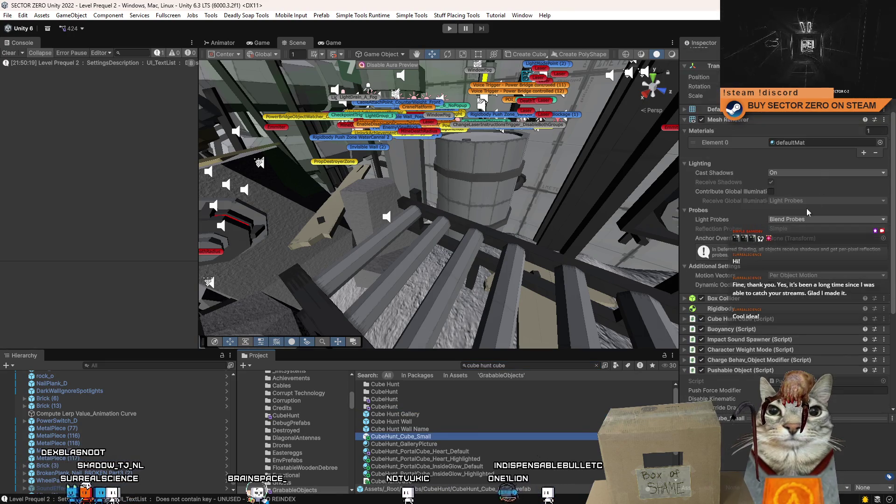
- Move the Pickable Object component above Pushable Object, then clear the asset search
{"action": "right_click", "coordinate": [742, 372]}
{"action": "key", "text": "Escape"}
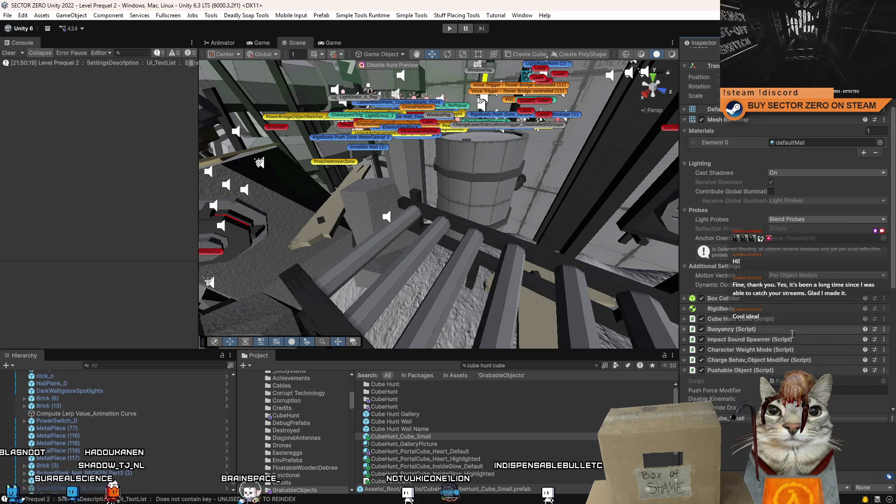
{"action": "scroll", "coordinate": [710, 233], "scroll_direction": "down", "scroll_amount": 6}
{"action": "left_click", "coordinate": [686, 220]}
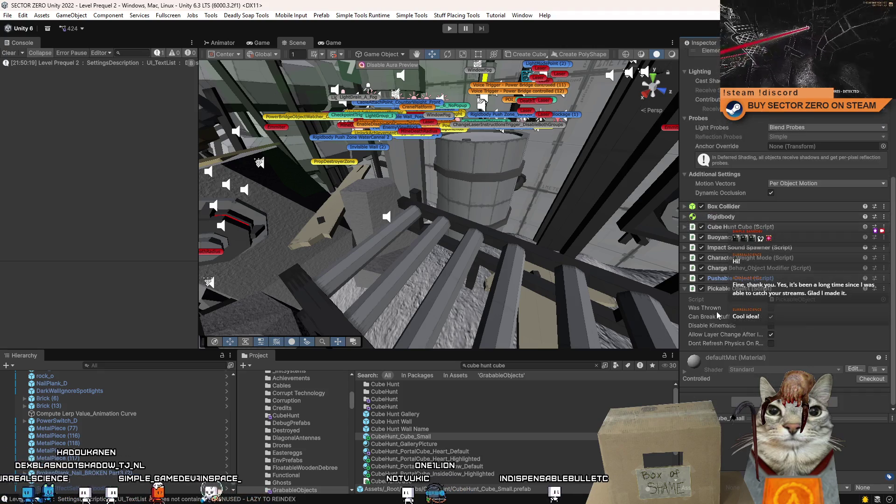
{"action": "left_click", "coordinate": [686, 289]}
{"action": "right_click", "coordinate": [746, 347]}
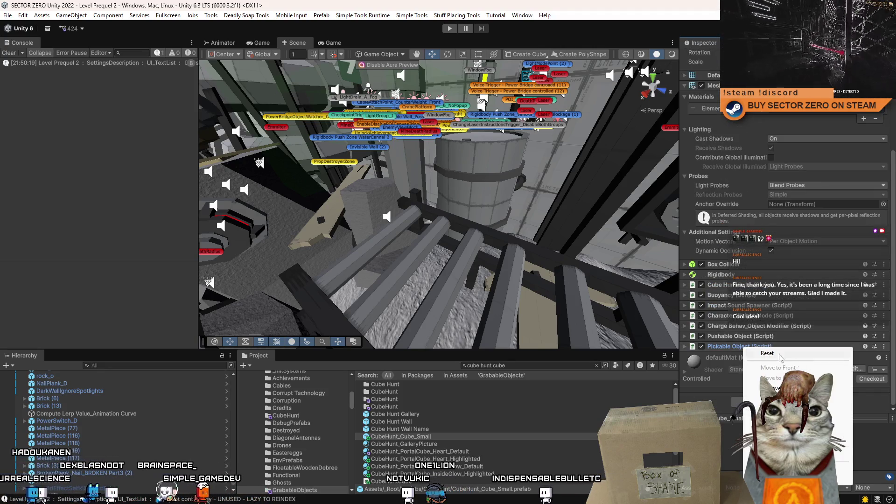
{"action": "left_click", "coordinate": [775, 388]}
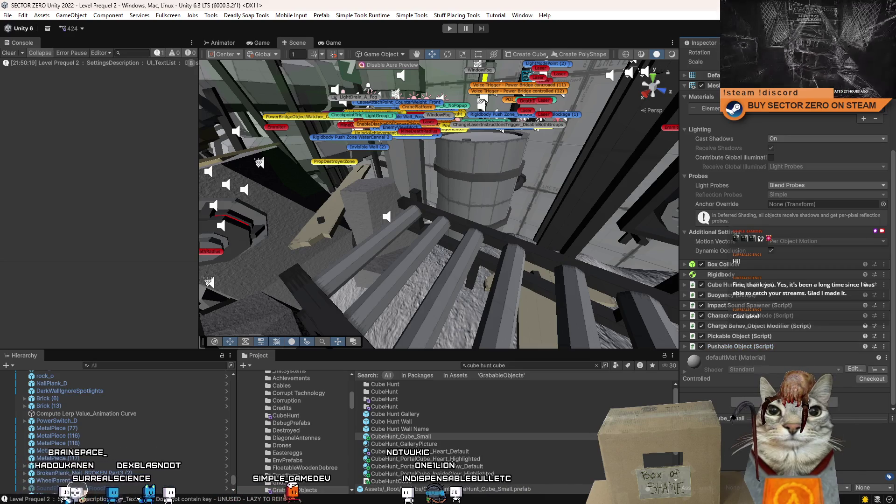
{"action": "left_click", "coordinate": [537, 409]}
{"action": "left_click", "coordinate": [528, 366]}
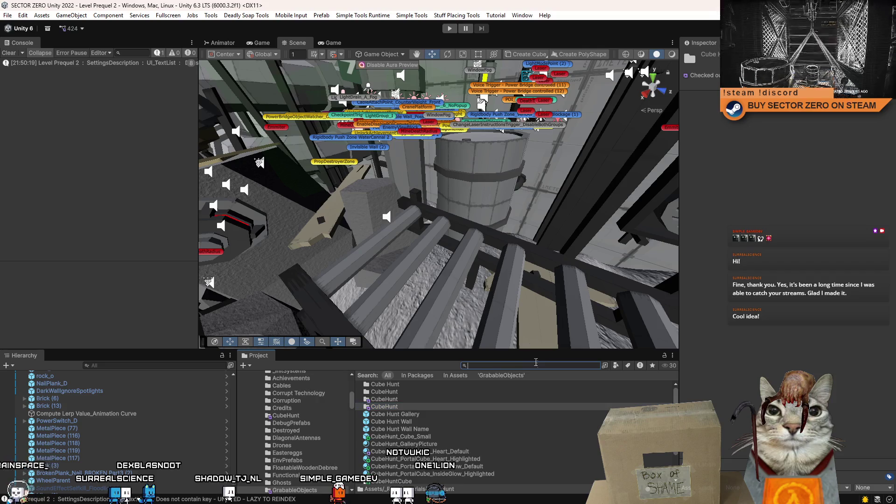
- Save the project via File > Save Project and start Play mode again
{"action": "key", "text": "Escape"}
{"action": "mouse_move", "coordinate": [526, 308]}
{"action": "left_mouse_down"}
{"action": "mouse_move", "coordinate": [509, 275]}
{"action": "mouse_move", "coordinate": [420, 243]}
{"action": "left_mouse_up"}
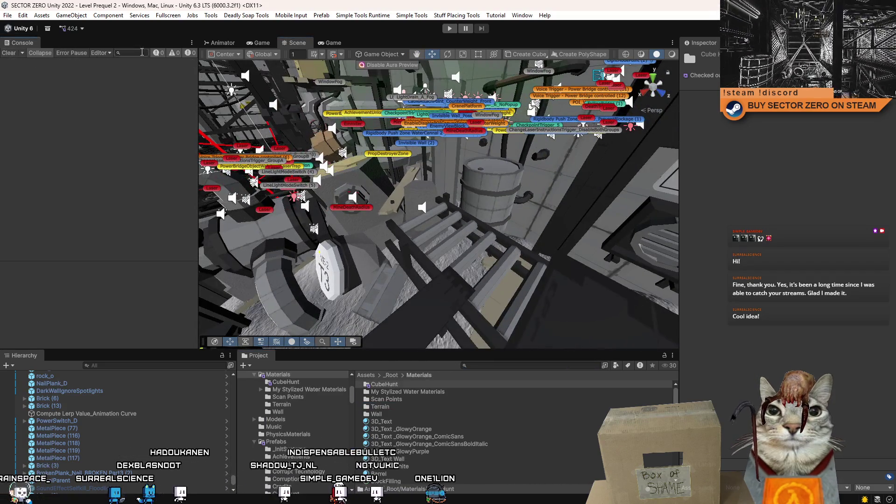
{"action": "mouse_move", "coordinate": [490, 210]}
{"action": "left_mouse_down"}
{"action": "mouse_move", "coordinate": [382, 125]}
{"action": "mouse_move", "coordinate": [467, 44]}
{"action": "left_mouse_up"}
{"action": "left_click", "coordinate": [8, 15]}
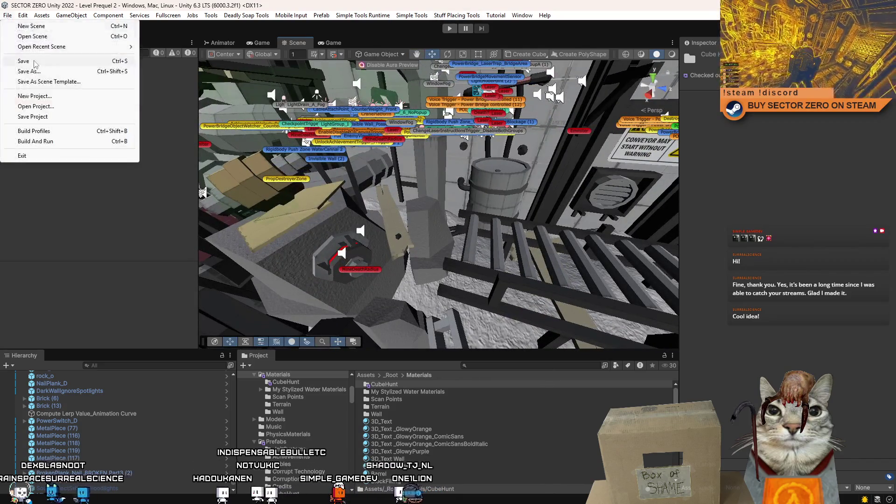
{"action": "left_click", "coordinate": [8, 15]}
{"action": "left_click", "coordinate": [8, 15]}
{"action": "left_click", "coordinate": [33, 116]}
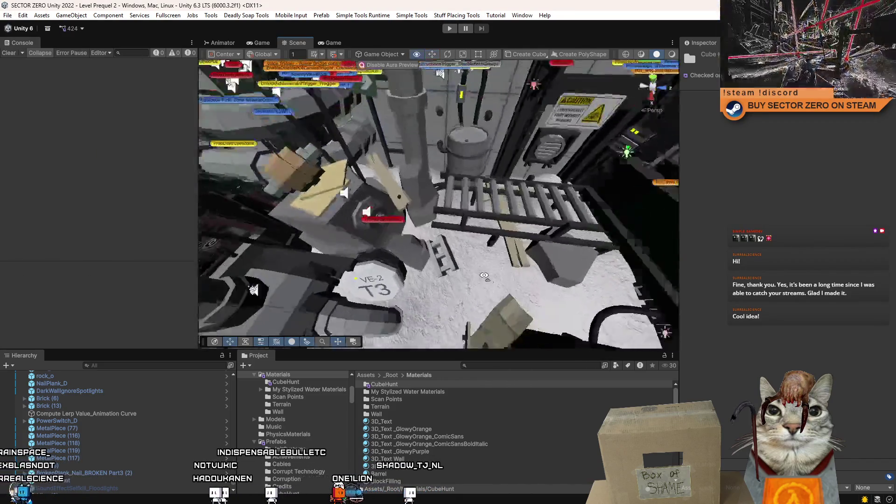
{"action": "left_click", "coordinate": [450, 28]}
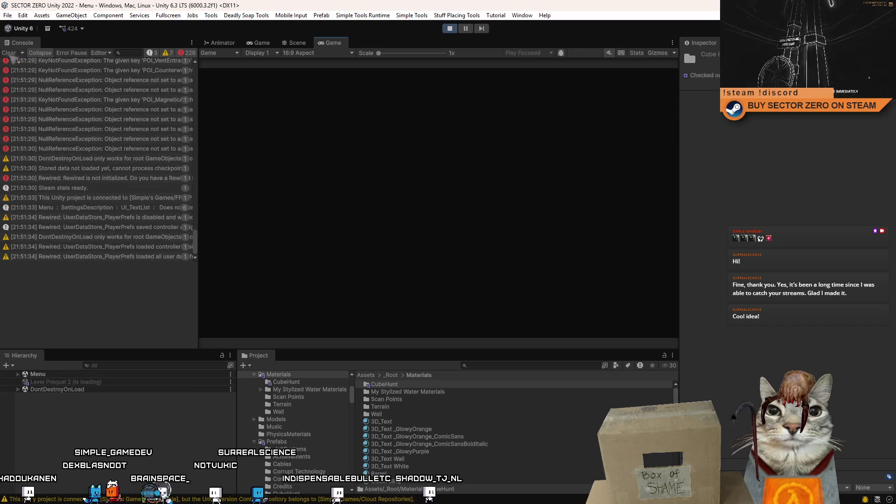
- Clear the Console, search the Project for 'my c', and switch to the Game view
{"action": "left_click", "coordinate": [11, 53]}
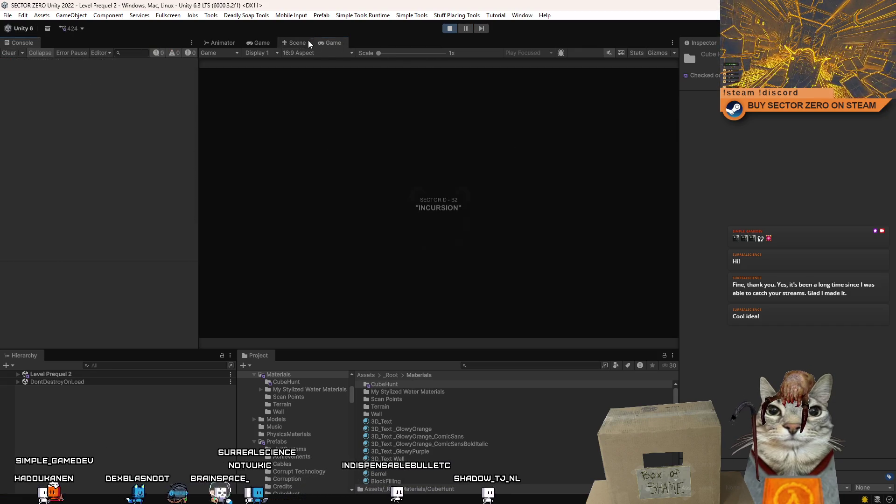
{"action": "left_click", "coordinate": [297, 43]}
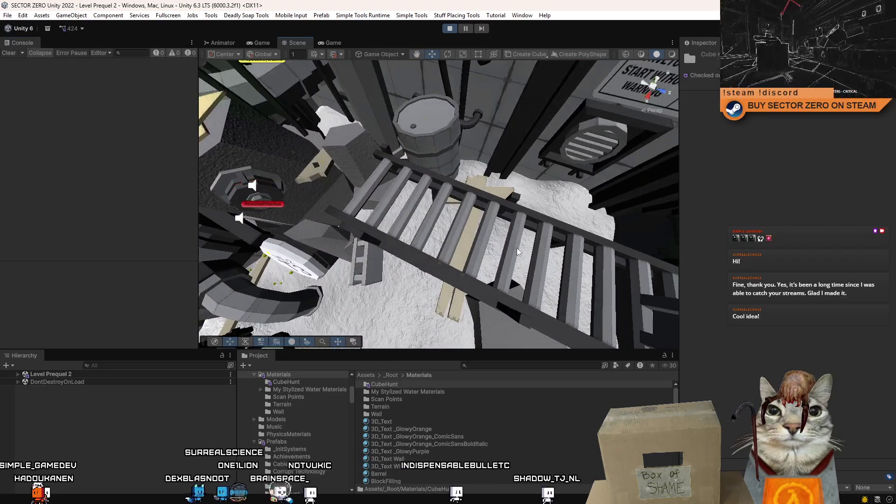
{"action": "left_click", "coordinate": [496, 365]}
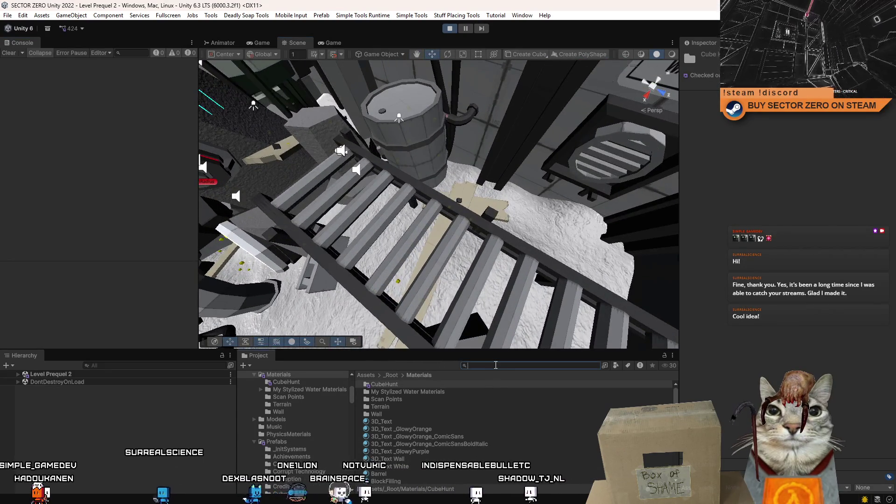
{"action": "type", "text": "my c"}
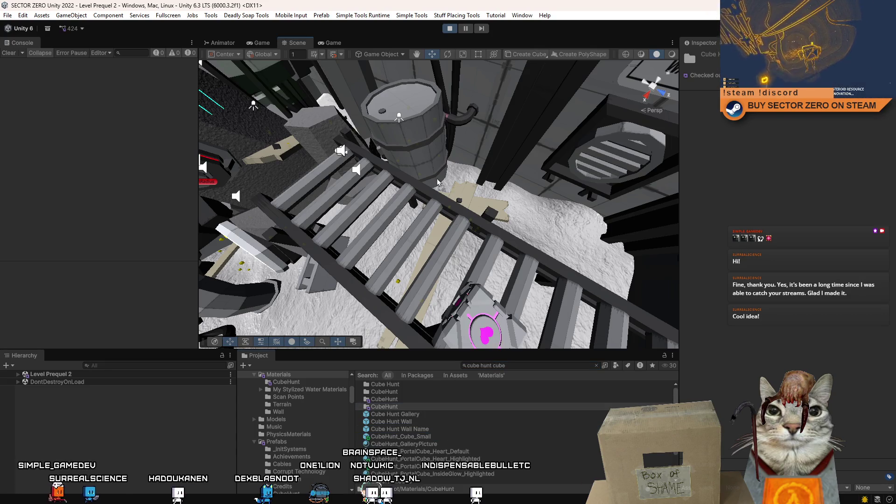
{"action": "left_click", "coordinate": [334, 42]}
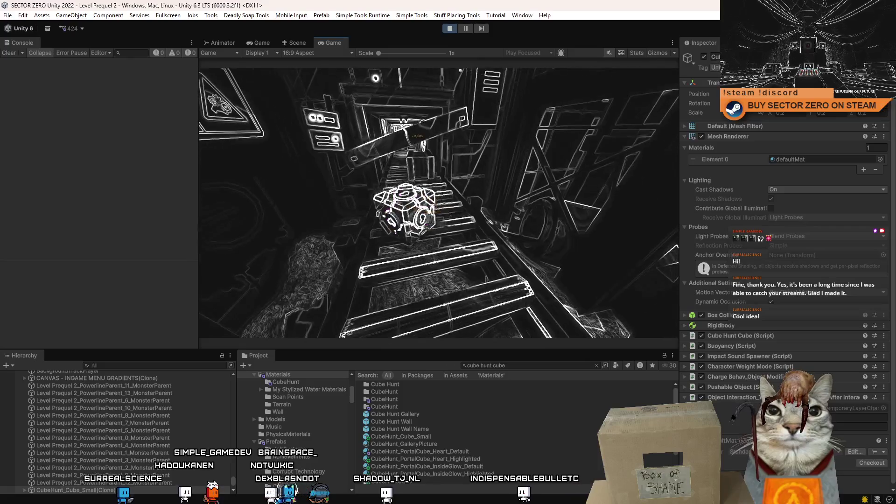
- Walk up the stairs, pick up the cube, look on and off it, then pause
{"action": "key", "text": "e"}
{"action": "key", "text": "e"}
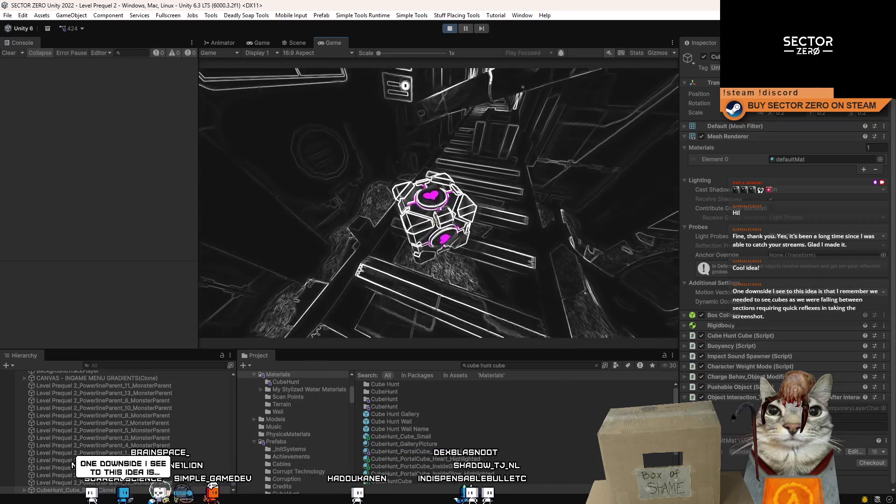
{"action": "key", "text": "w"}
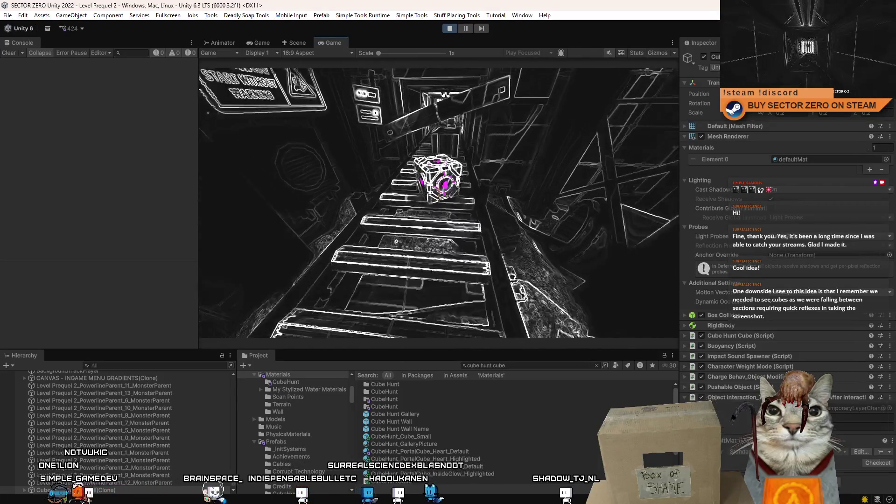
{"action": "key", "text": "e"}
{"action": "key", "text": "e"}
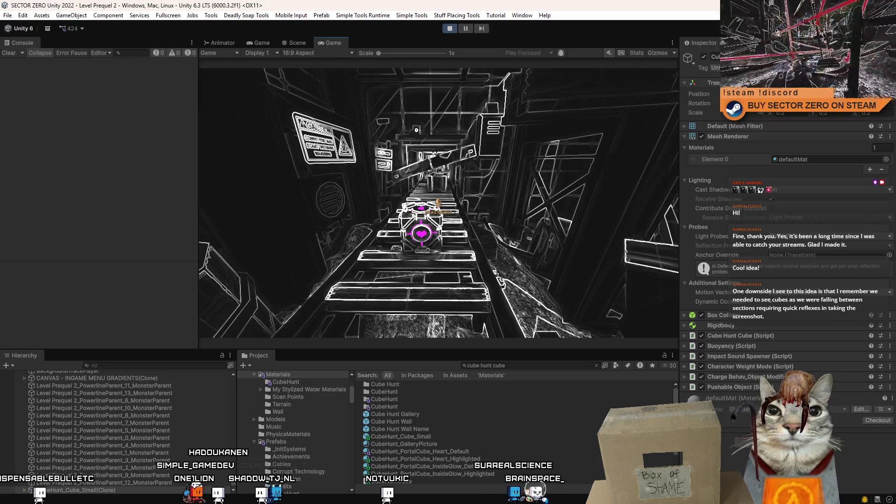
{"action": "key", "text": "w"}
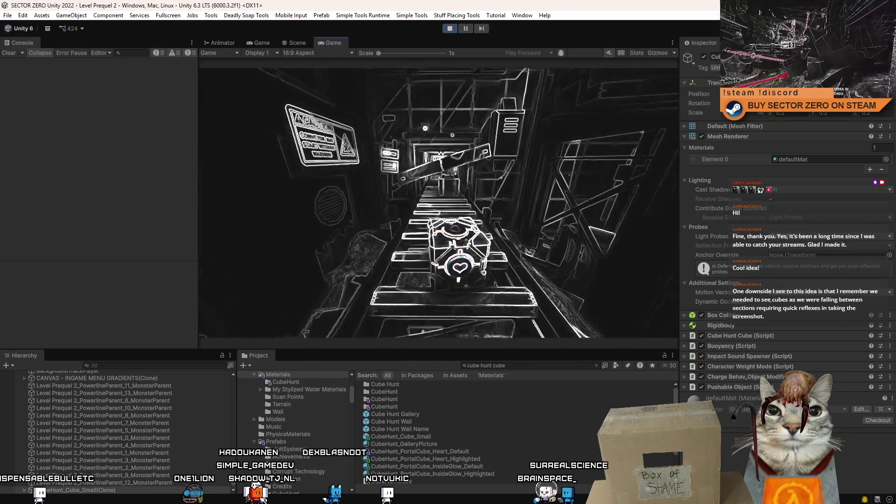
{"action": "key", "text": "w"}
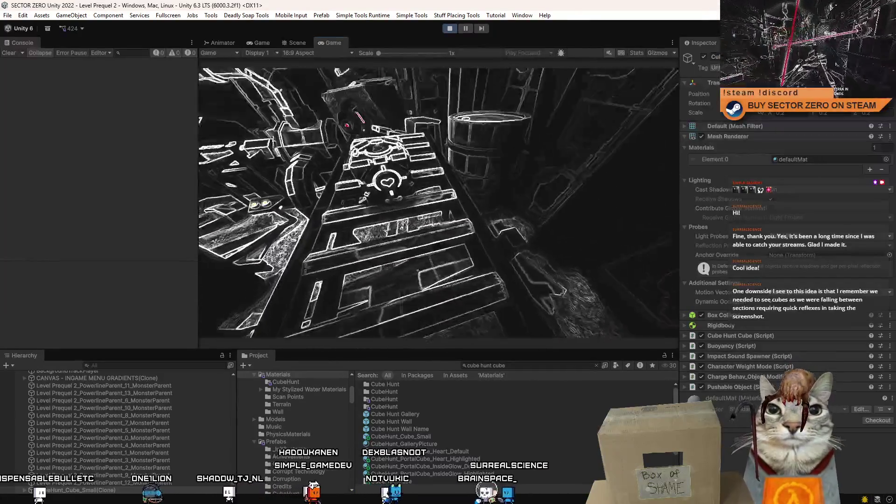
{"action": "key", "text": "w"}
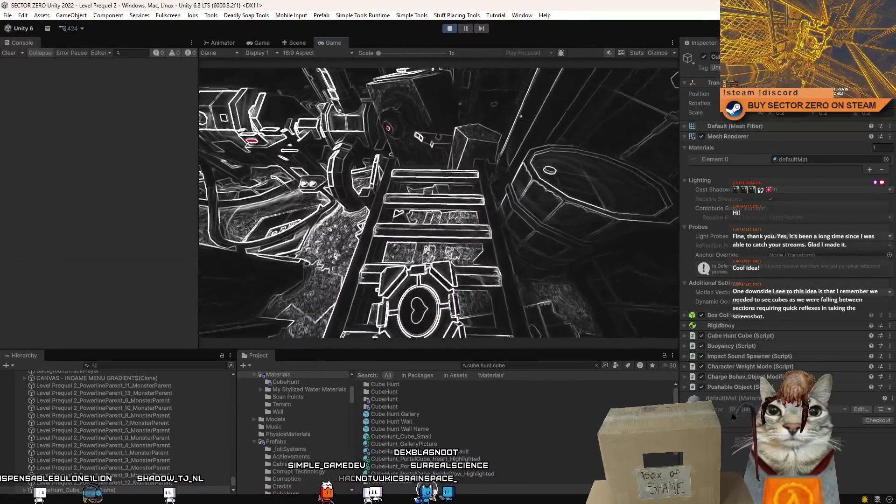
{"action": "key", "text": "w"}
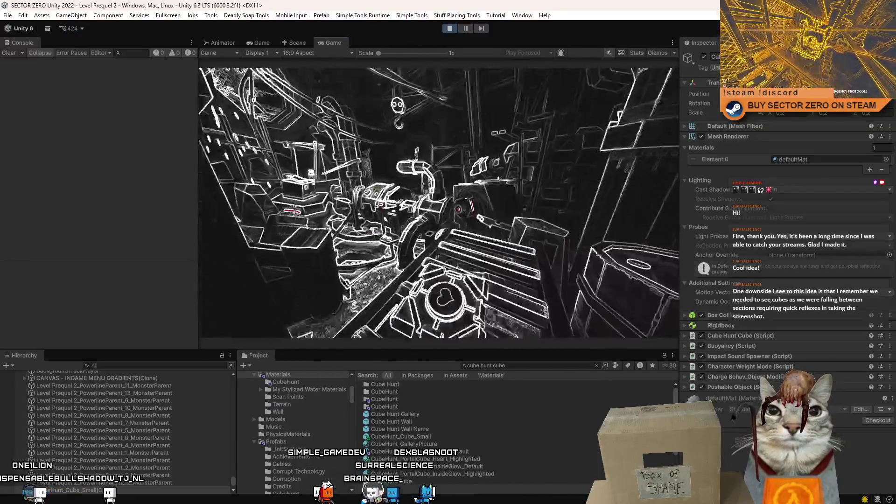
{"action": "key", "text": "w"}
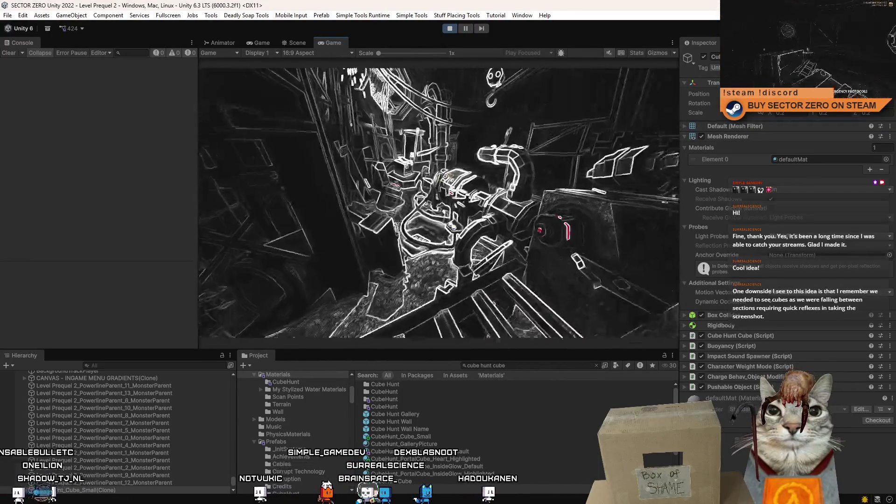
{"action": "key", "text": "Escape"}
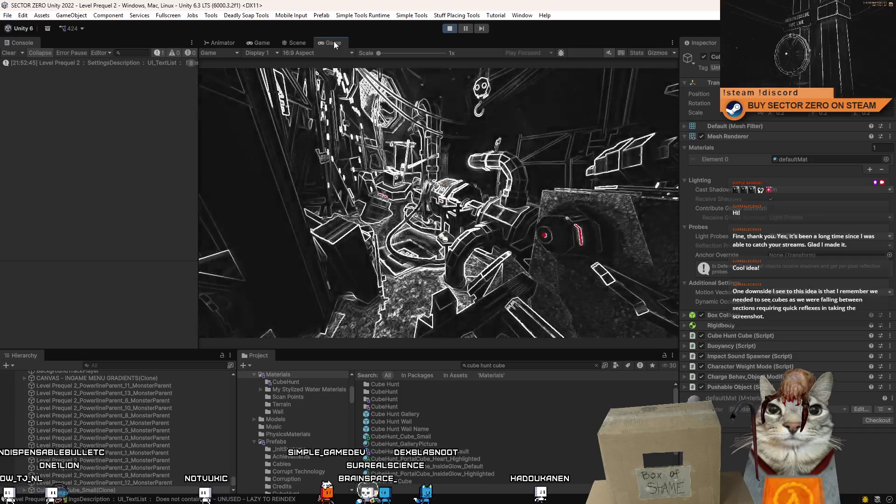
- Maximize the Game view to fill the editor window while play continues
{"action": "double_click", "coordinate": [333, 43]}
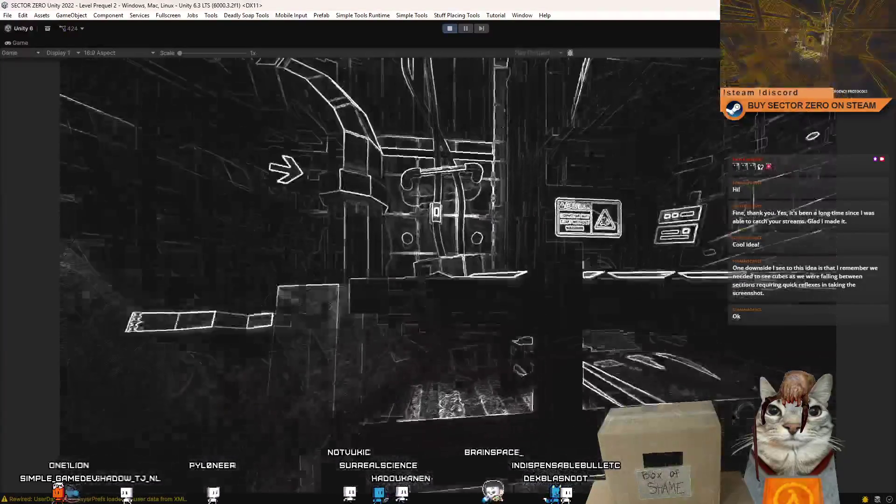
- Leave fullscreen, pause Play mode, and select the cube in the Scene view
{"action": "key", "text": "F10"}
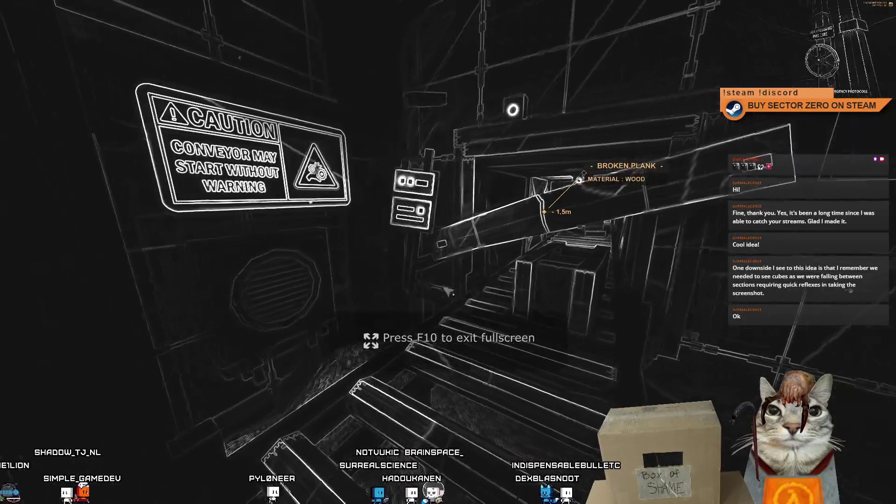
{"action": "key", "text": "F10"}
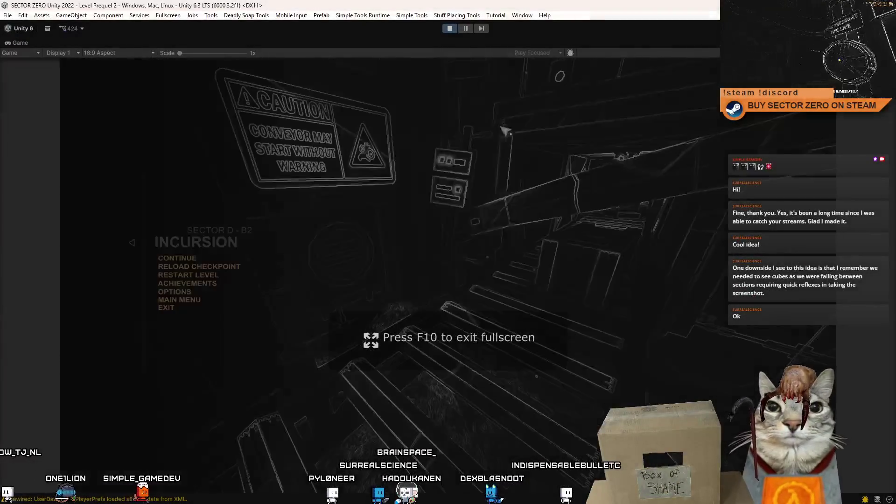
{"action": "key", "text": "F10"}
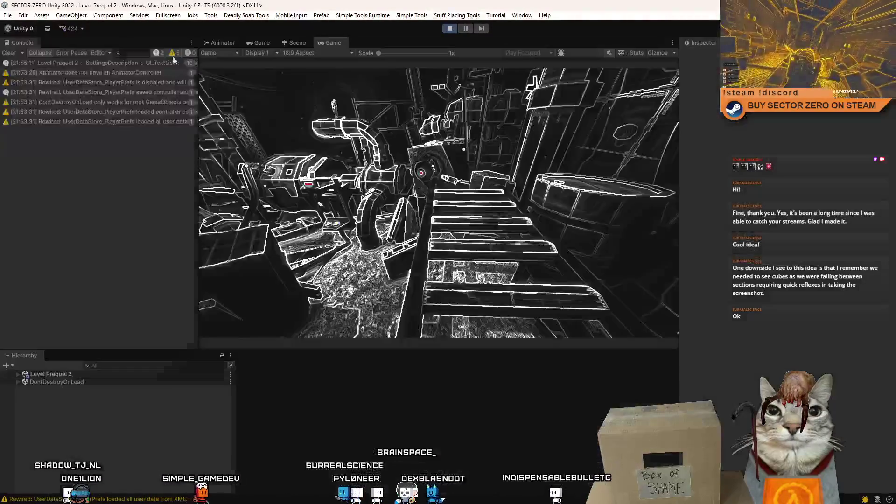
{"action": "left_click", "coordinate": [466, 28]}
{"action": "left_click", "coordinate": [295, 43]}
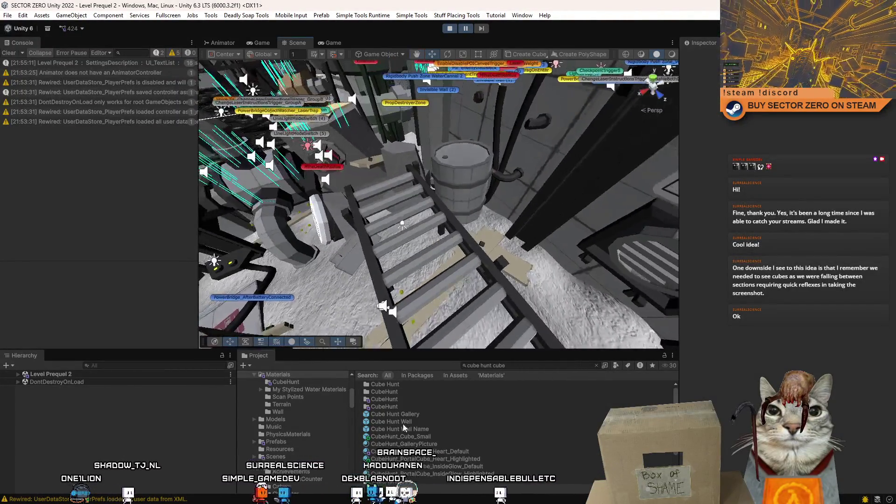
{"action": "left_click", "coordinate": [419, 254]}
- Return to the running Game view and pick up the cube again
{"action": "left_click", "coordinate": [333, 42]}
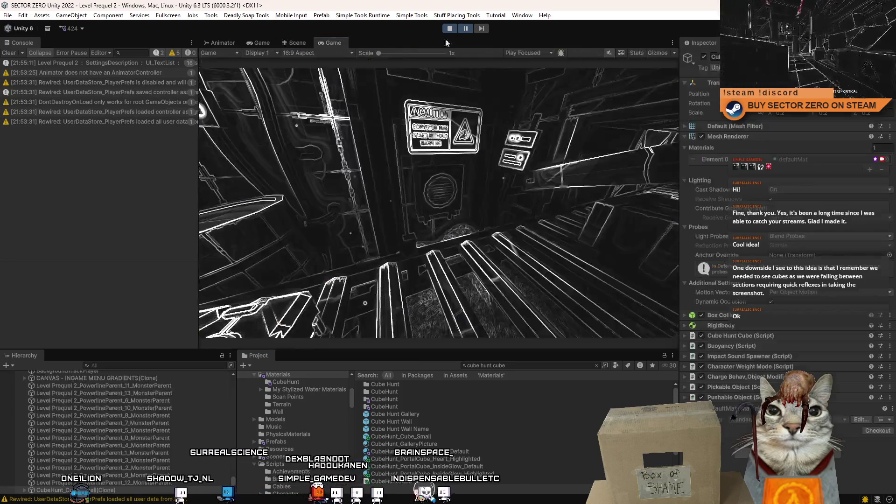
{"action": "left_click", "coordinate": [492, 70]}
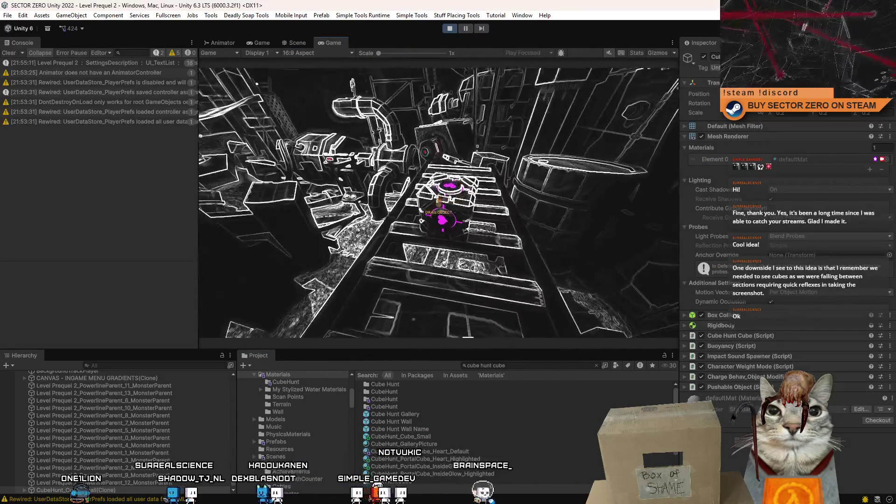
{"action": "key", "text": "e"}
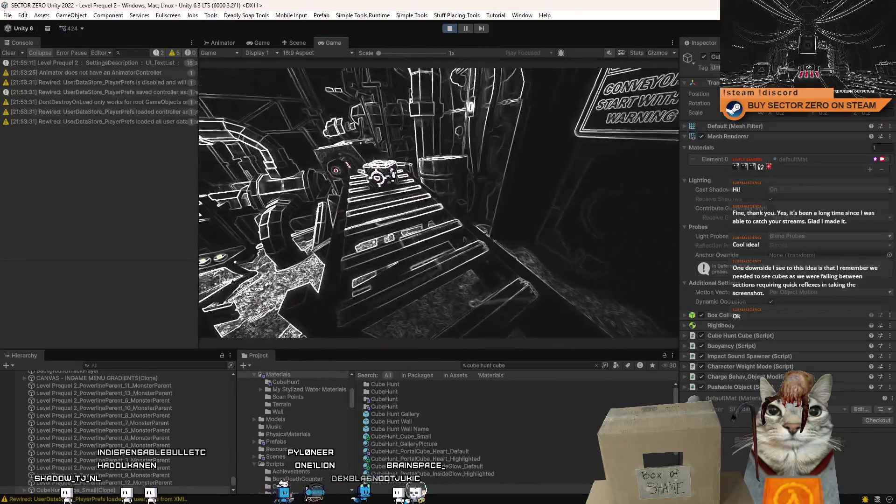
- Maximize the running Game view so it fills the whole editor window
{"action": "double_click", "coordinate": [334, 43]}
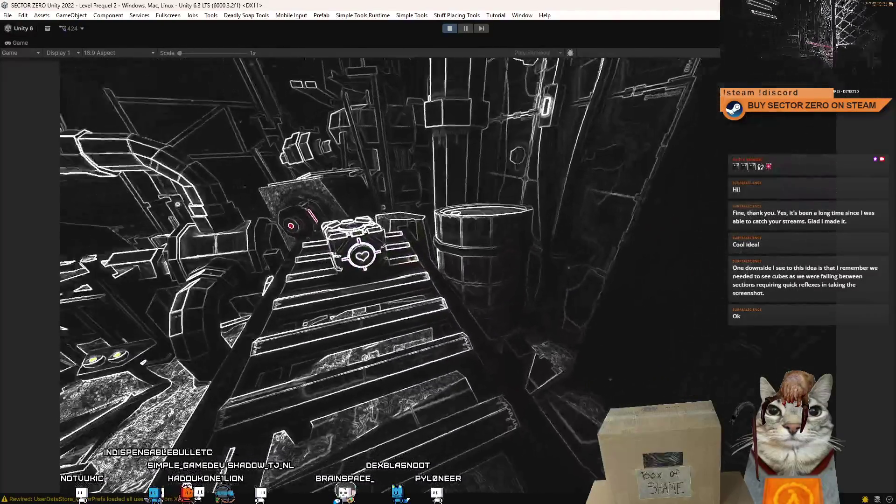
- Toggle the Game view fullscreen with F10, briefly opening and closing the pause menu
{"action": "key", "text": "F10"}
{"action": "key", "text": "Escape"}
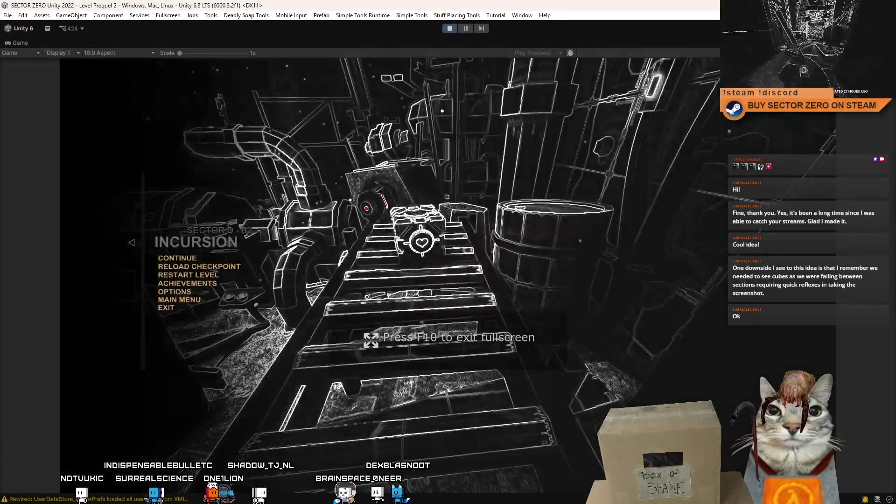
{"action": "key", "text": "Escape"}
{"action": "key", "text": "F10"}
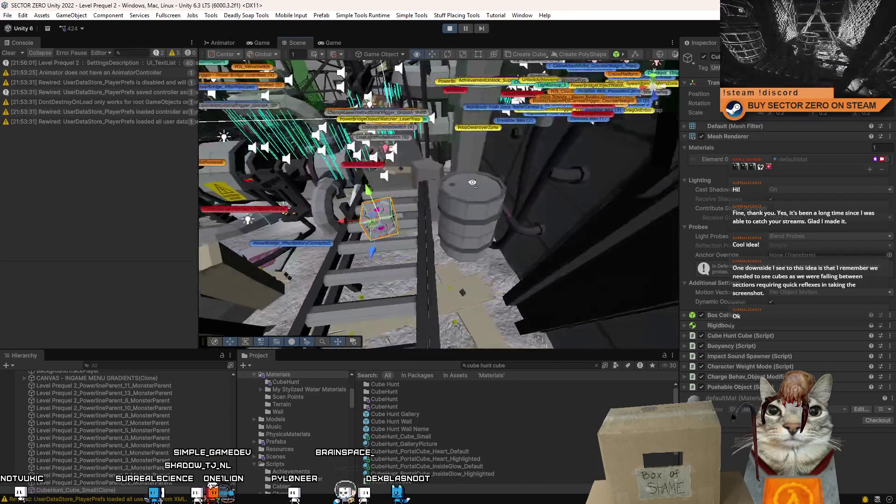
- Expand the cube's Rigidbody settings in the Inspector and return to the running Game view
{"action": "left_click", "coordinate": [685, 326]}
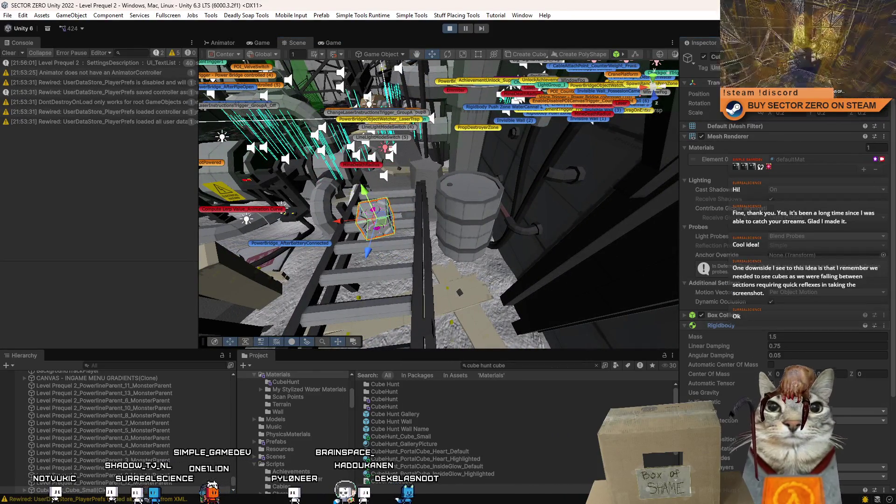
{"action": "left_click_drag", "start_coordinate": [367, 176], "coordinate": [370, 192]}
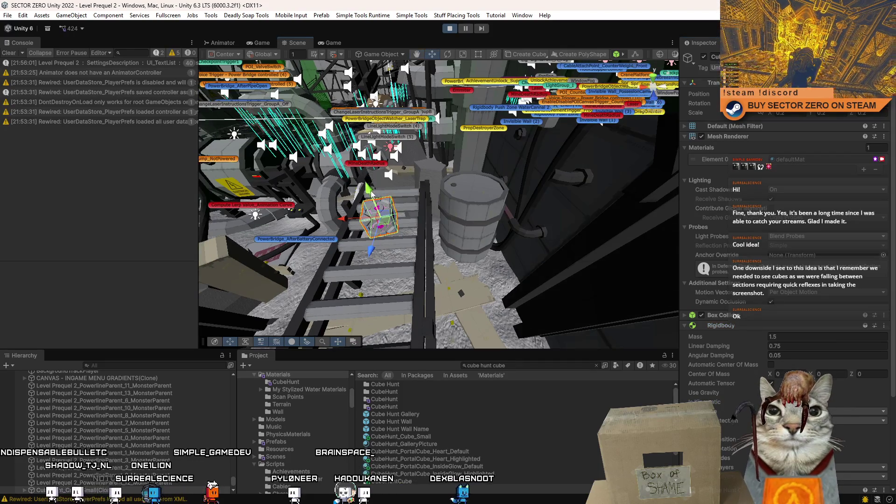
{"action": "left_click", "coordinate": [338, 43]}
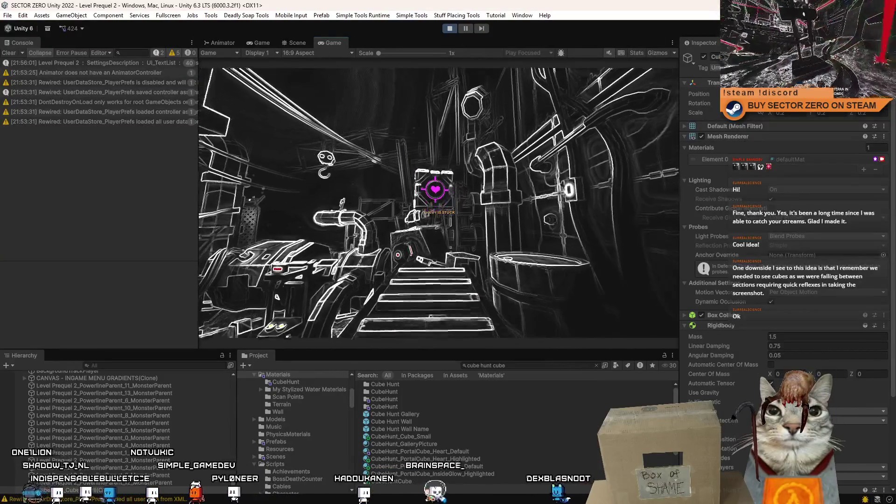
{"action": "scroll", "coordinate": [687, 388], "scroll_direction": "down", "scroll_amount": 5}
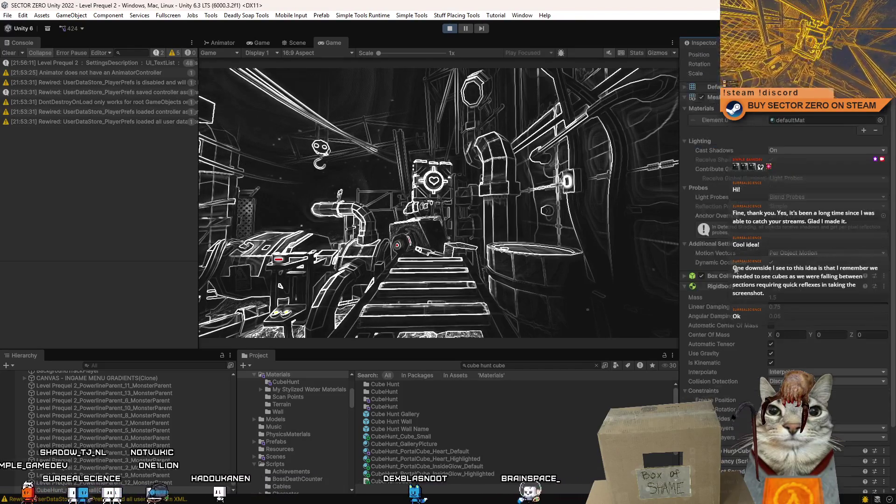
{"action": "scroll", "coordinate": [736, 270], "scroll_direction": "up", "scroll_amount": 2}
{"action": "scroll", "coordinate": [737, 270], "scroll_direction": "down", "scroll_amount": 2}
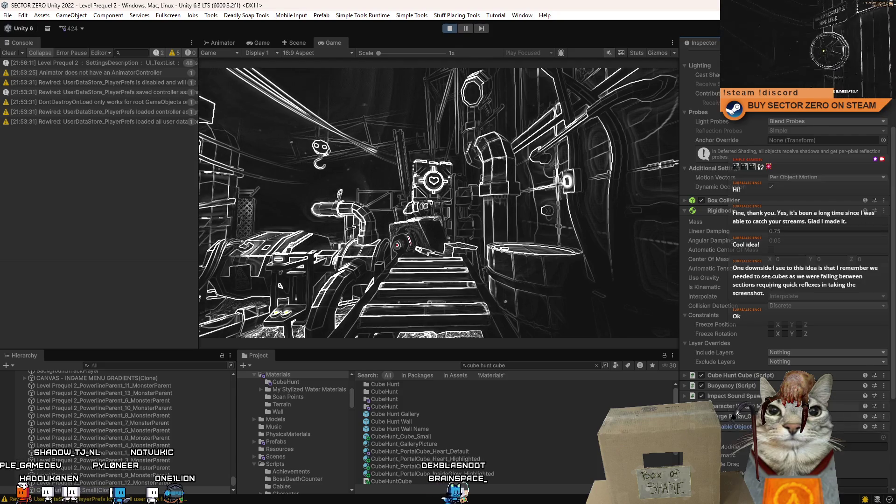
{"action": "scroll", "coordinate": [784, 271], "scroll_direction": "down", "scroll_amount": 4}
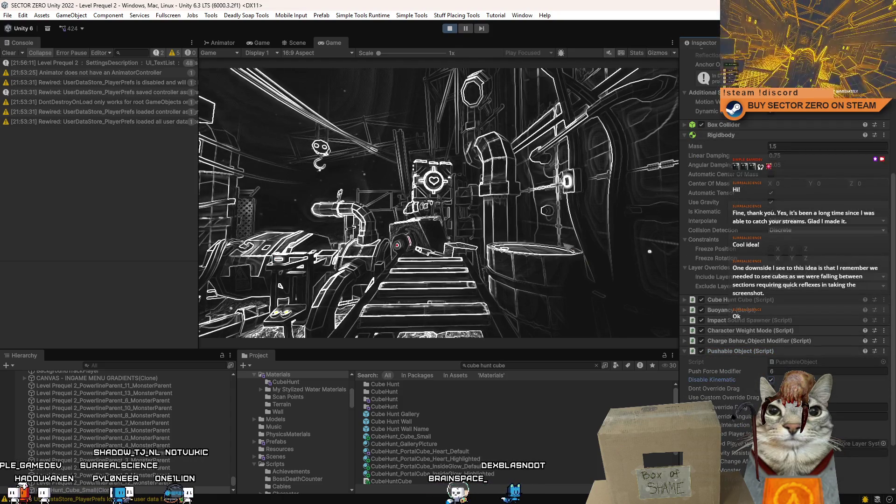
- Carry the cube around the level, watching its magenta highlight toggle, then drop it on the stairs
{"action": "key", "text": "w"}
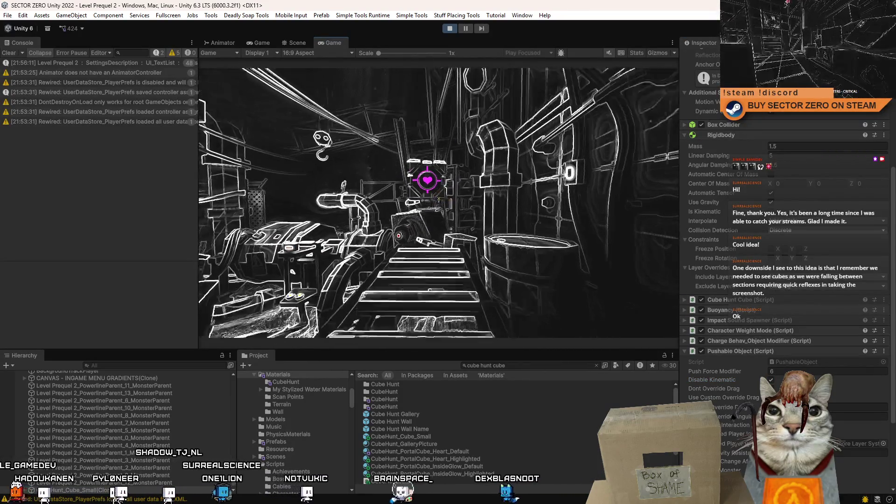
{"action": "key", "text": "w"}
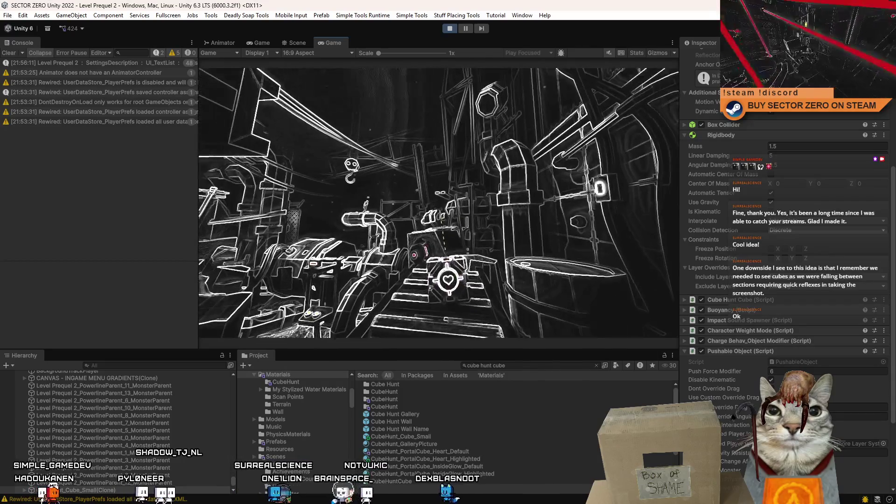
{"action": "key", "text": "w"}
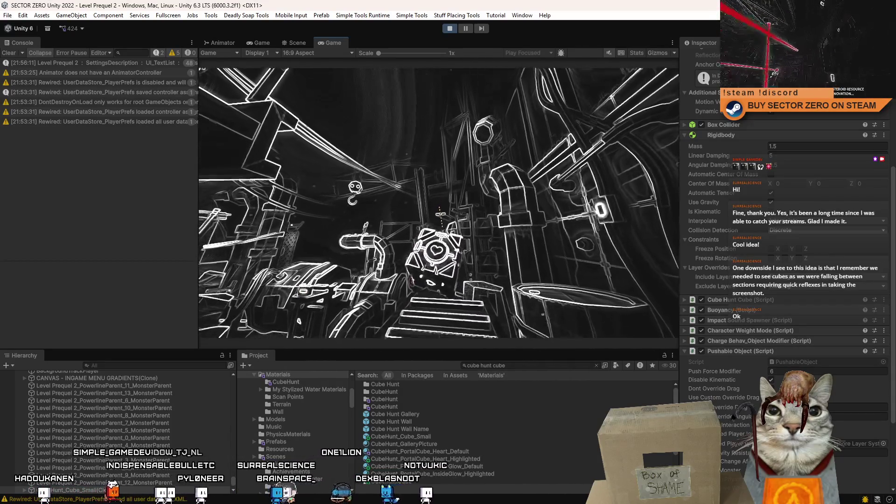
{"action": "key", "text": "w"}
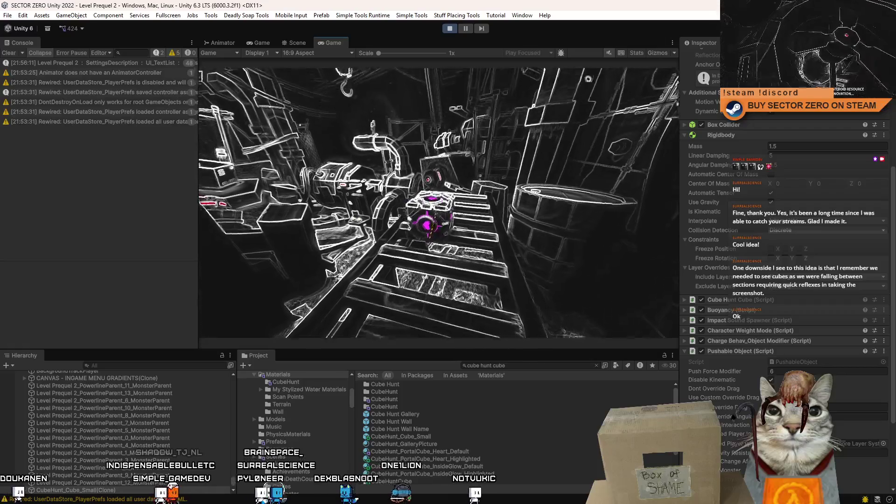
{"action": "key", "text": "w"}
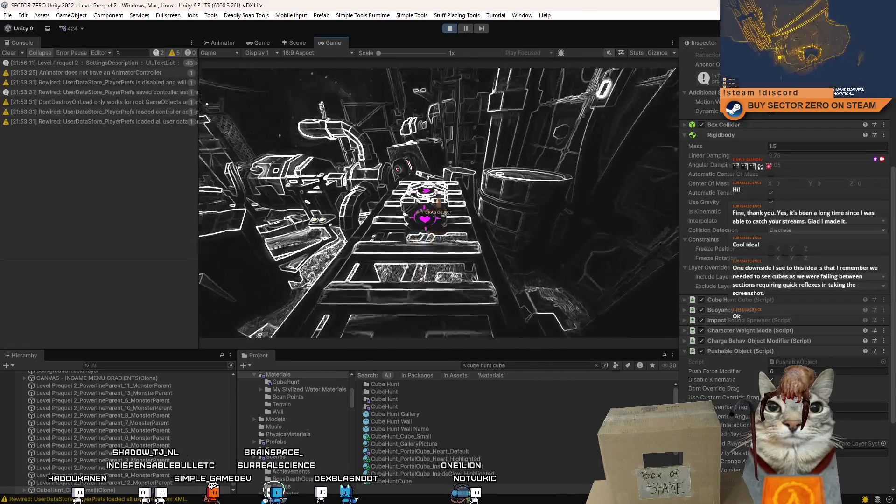
{"action": "key", "text": "w"}
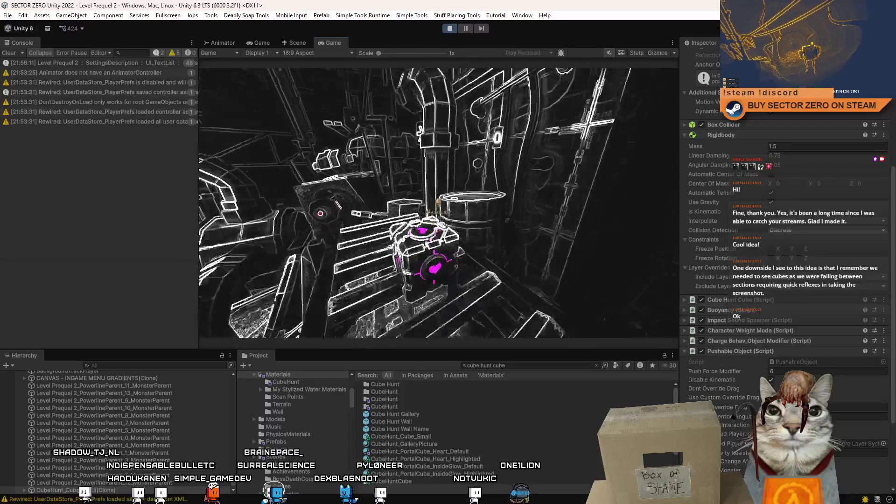
{"action": "key", "text": "w"}
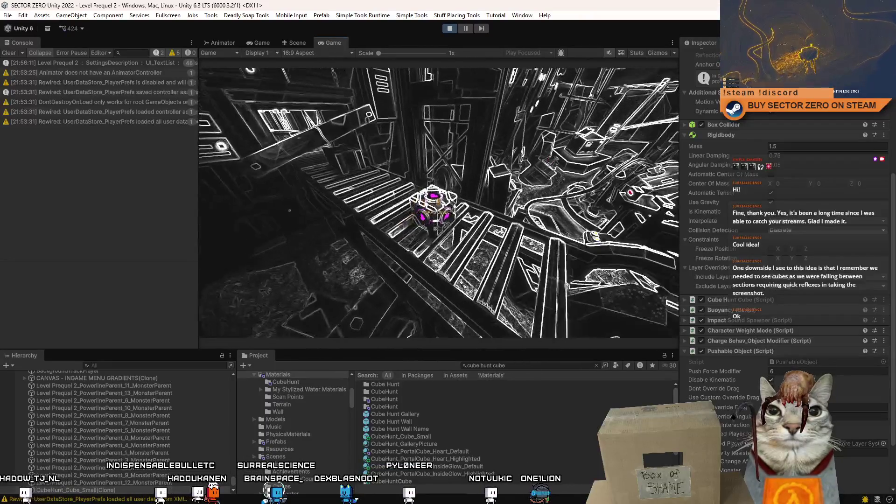
{"action": "key", "text": "w"}
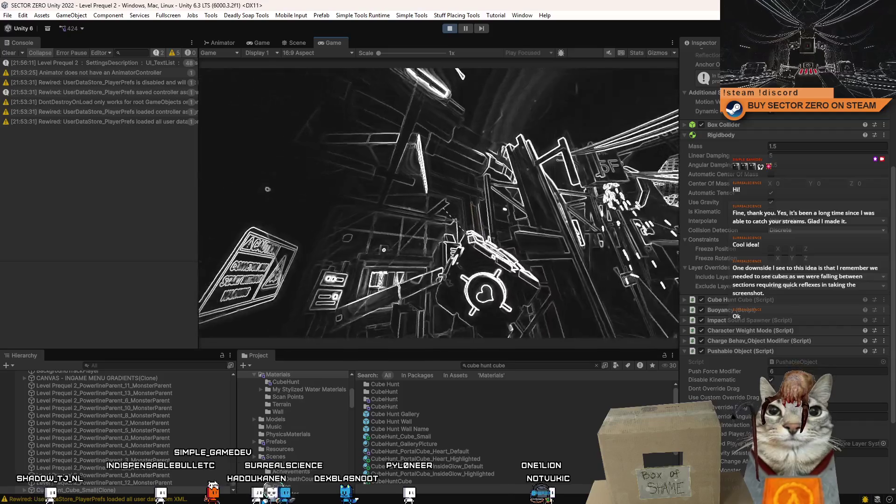
{"action": "key", "text": "w"}
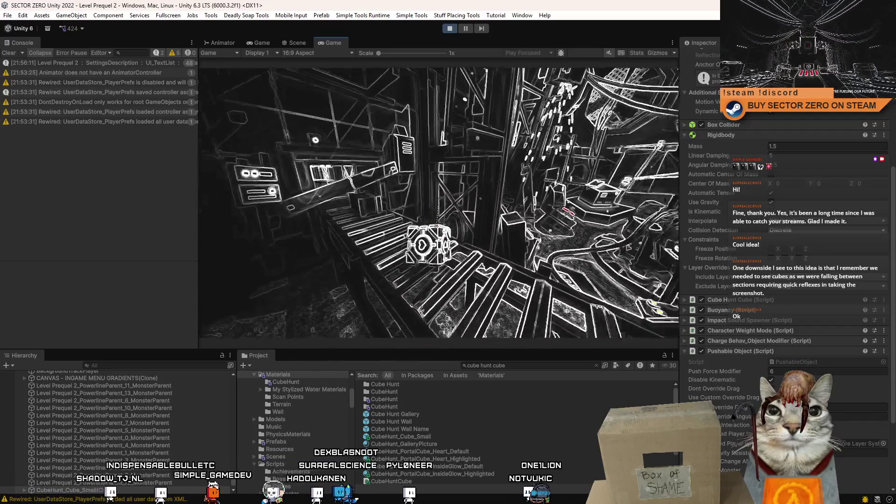
{"action": "key", "text": "w"}
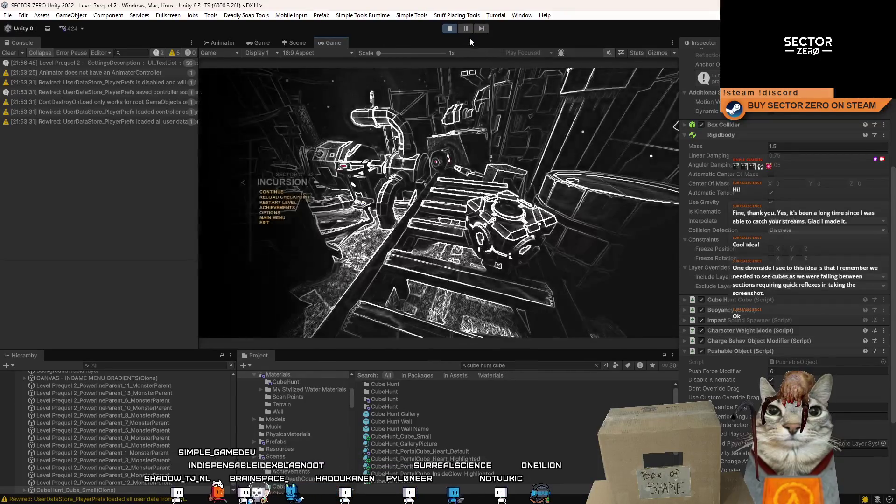
{"action": "left_click", "coordinate": [466, 29]}
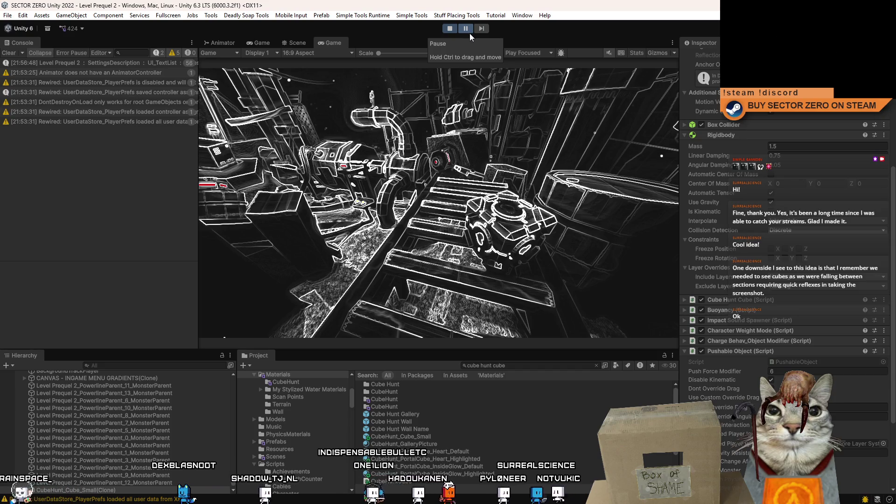
- Pause and stop Play mode, then browse the CubeHunt search results
{"action": "left_click", "coordinate": [469, 33]}
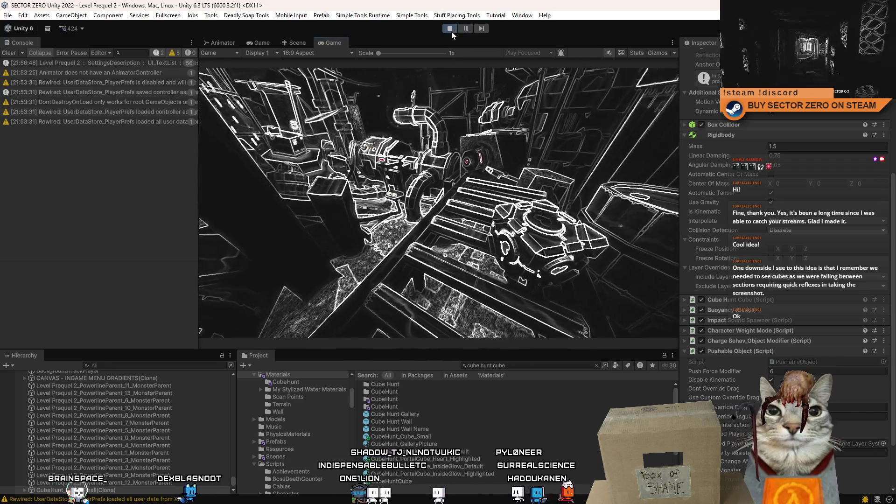
{"action": "key", "text": "ctrl+p"}
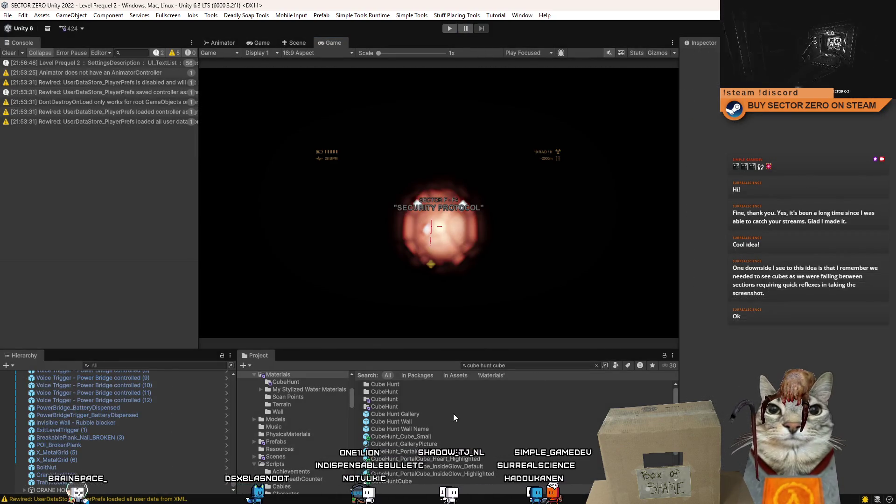
{"action": "left_click", "coordinate": [444, 415]}
{"action": "left_click", "coordinate": [446, 406]}
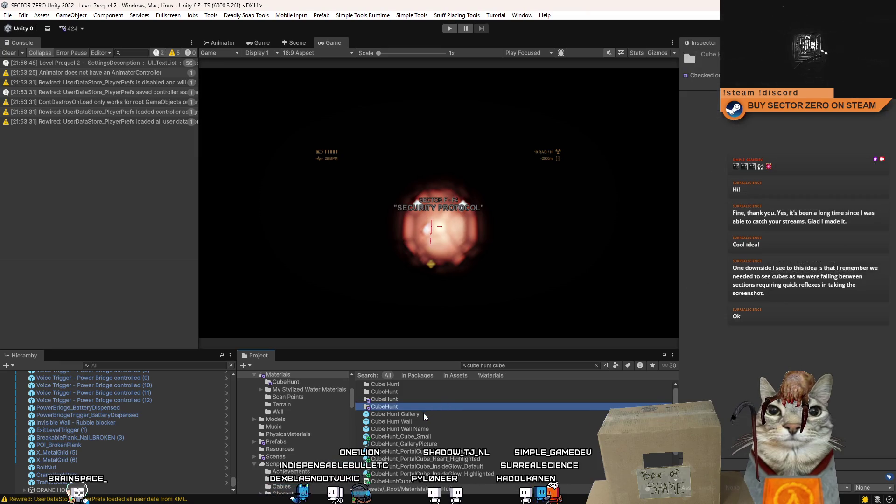
- Browse the CubeHunt assets and select the CubeHunt_Cube_Small prefab to inspect its components
{"action": "left_click", "coordinate": [424, 414]}
{"action": "left_click", "coordinate": [438, 422]}
{"action": "left_click", "coordinate": [437, 429]}
{"action": "left_click", "coordinate": [438, 436]}
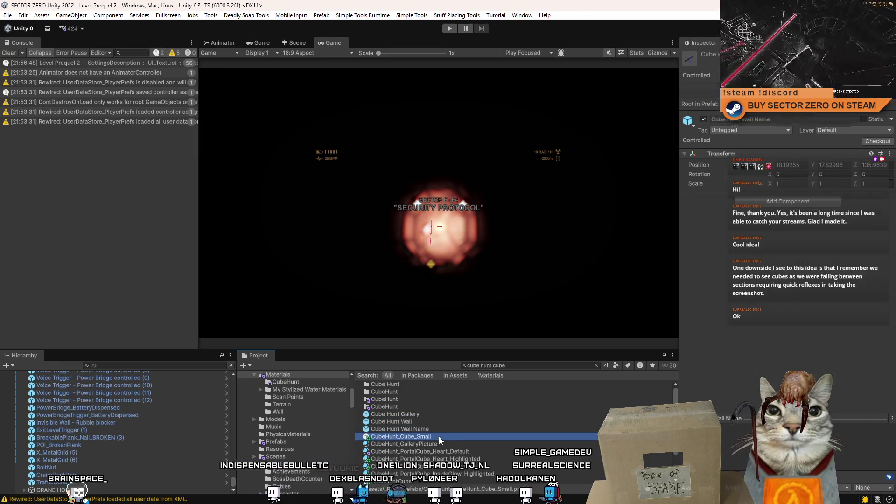
{"action": "scroll", "coordinate": [784, 210], "scroll_direction": "down", "scroll_amount": 10}
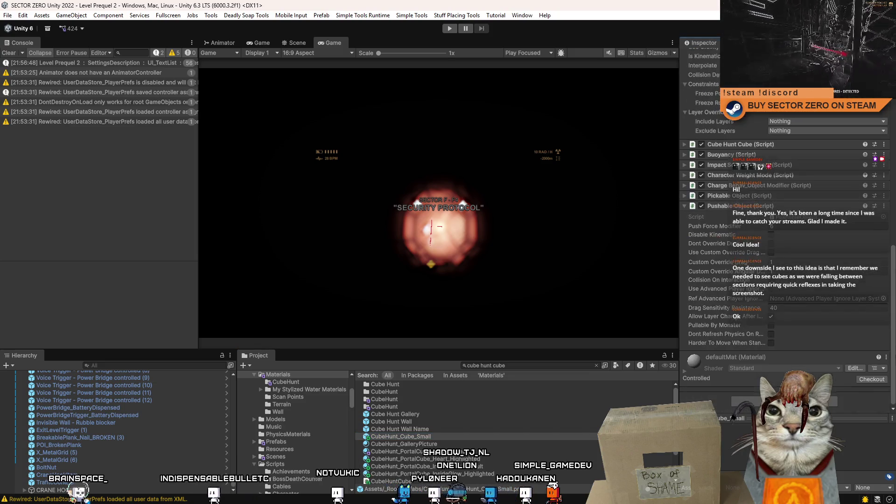
{"action": "scroll", "coordinate": [708, 265], "scroll_direction": "up", "scroll_amount": 2}
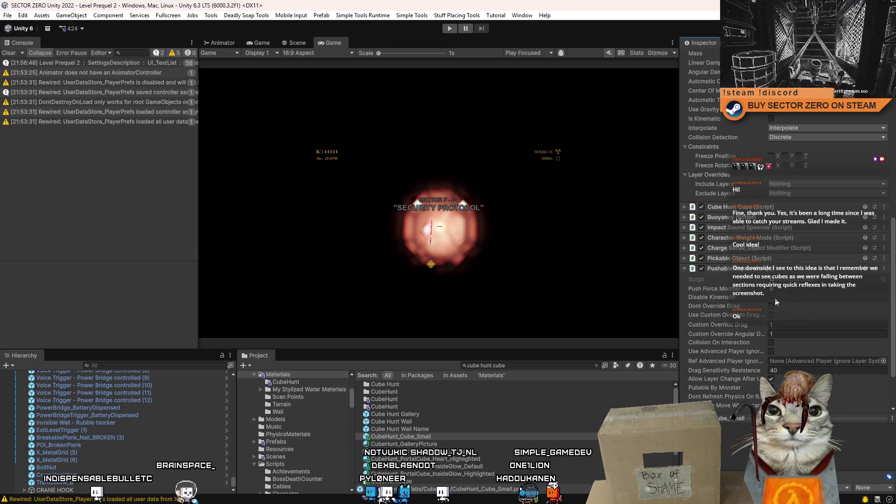
- Make the small cube prefab's Rigidbody kinematic and bring up CubeHuntCube.cs in Visual Studio
{"action": "left_click", "coordinate": [684, 258]}
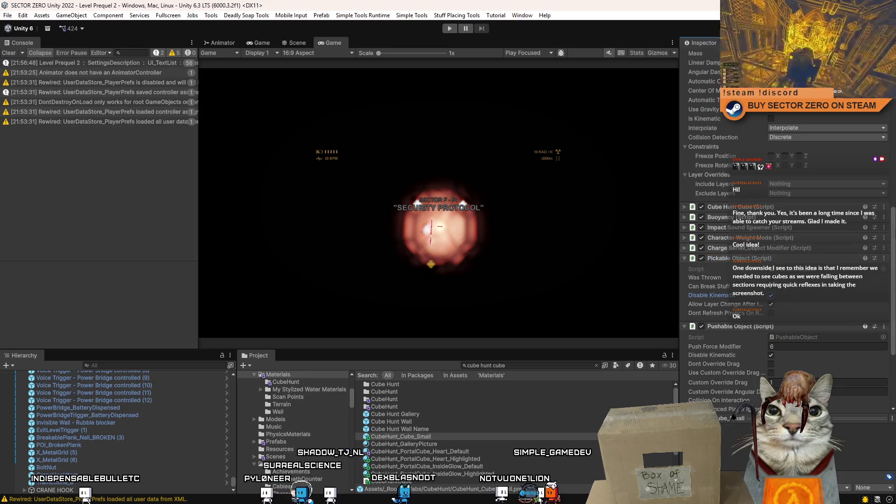
{"action": "scroll", "coordinate": [772, 328], "scroll_direction": "up", "scroll_amount": 7}
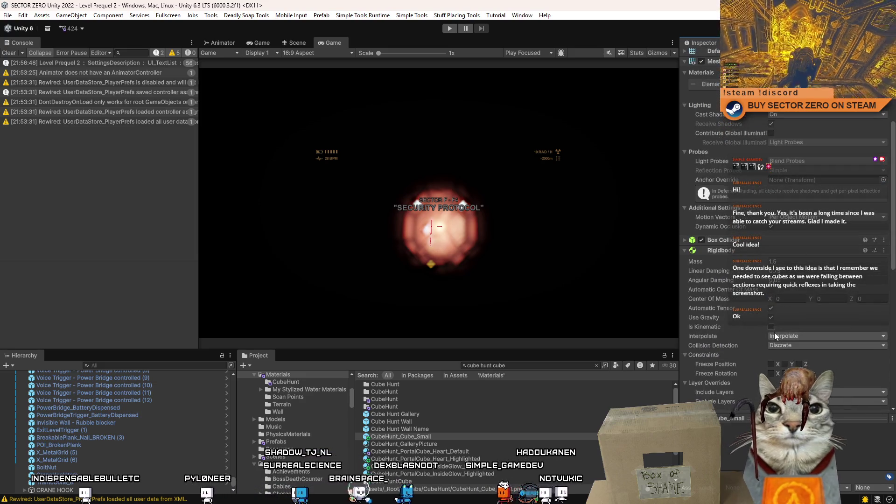
{"action": "left_click", "coordinate": [771, 327]}
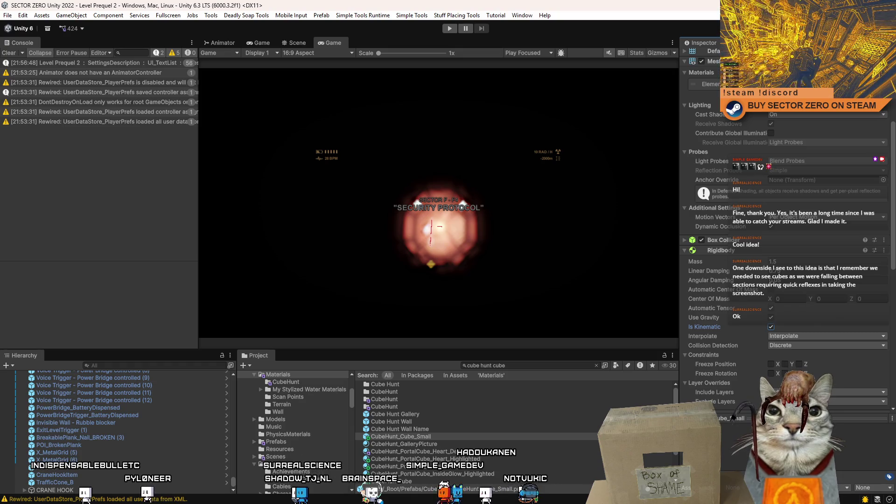
{"action": "key", "text": "alt+Tab"}
{"action": "left_click", "coordinate": [312, 333]}
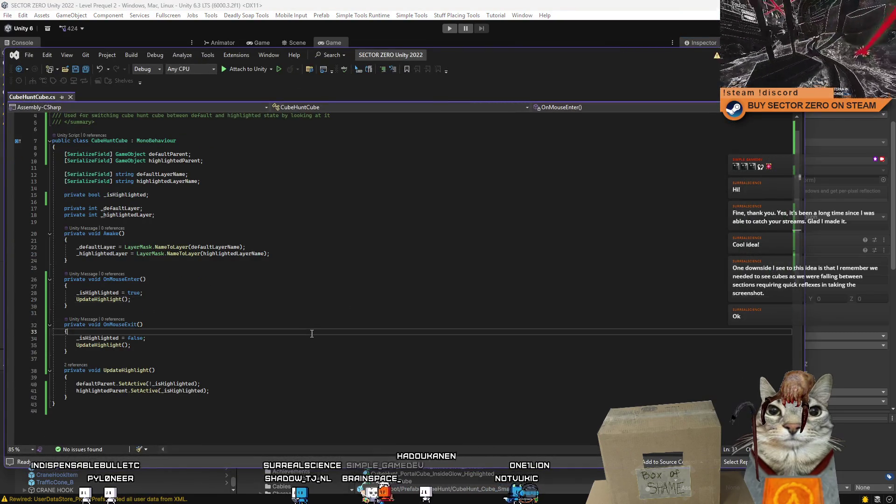
- Paste a duplicate defaultParent GameObject field on a new line below highlightedParent
{"action": "left_click", "coordinate": [298, 323]}
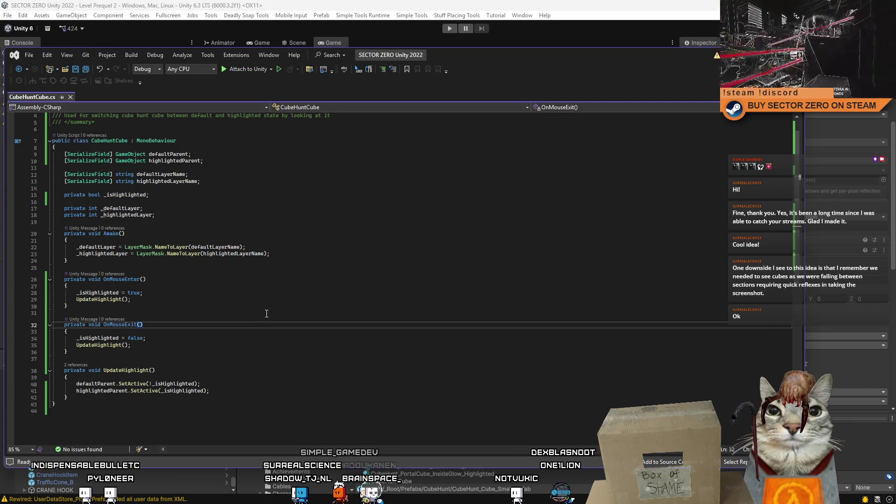
{"action": "left_click", "coordinate": [265, 314]}
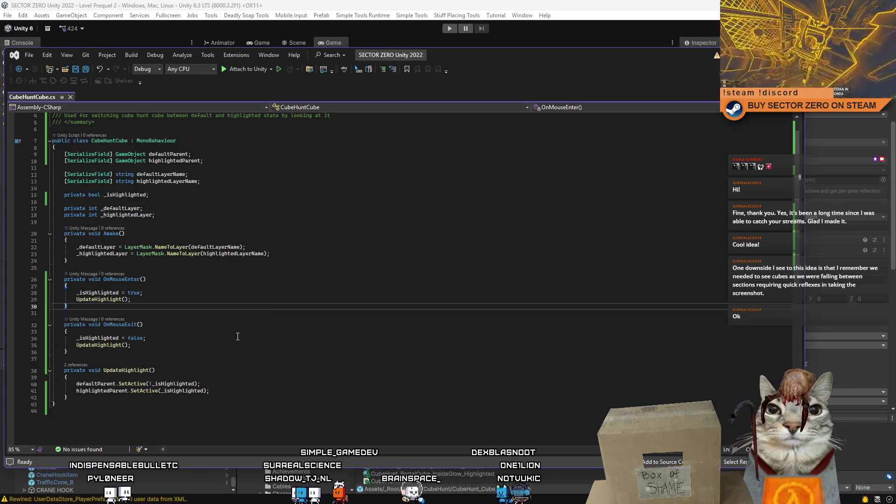
{"action": "left_click", "coordinate": [279, 325]}
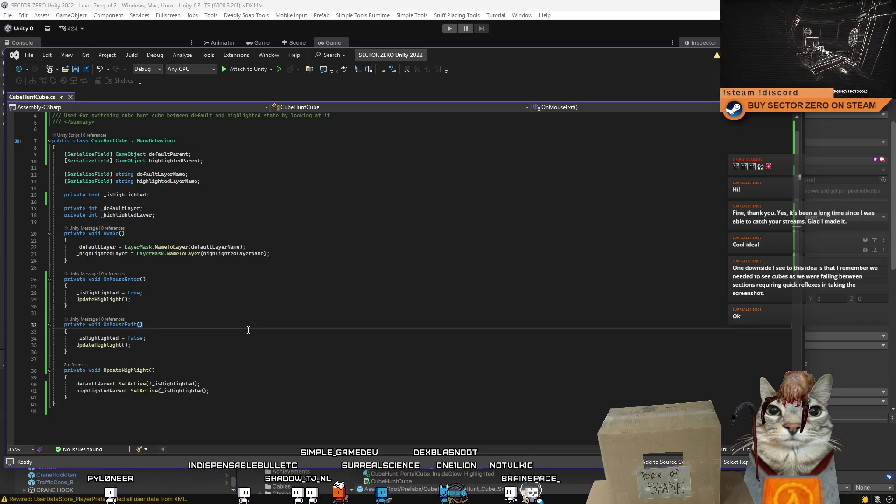
{"action": "left_click", "coordinate": [268, 336]}
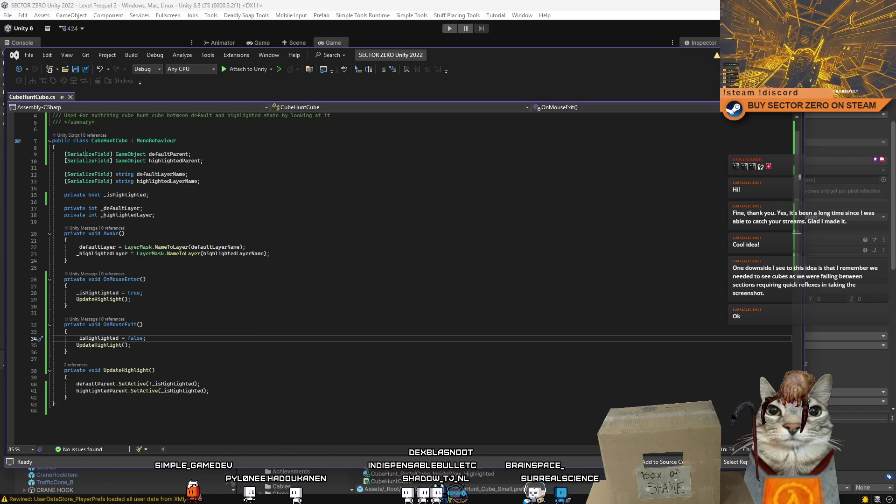
{"action": "left_click_drag", "start_coordinate": [86, 153], "coordinate": [192, 161]}
{"action": "key", "text": "ctrl+c"}
{"action": "left_click", "coordinate": [273, 162]}
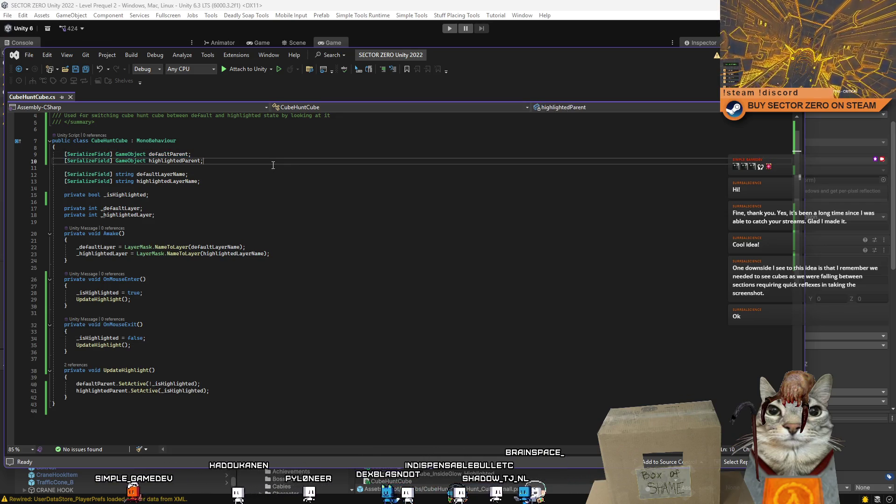
{"action": "key", "text": "Return"}
{"action": "key", "text": "Return"}
{"action": "key", "text": "ctrl+v"}
{"action": "double_click", "coordinate": [130, 174]}
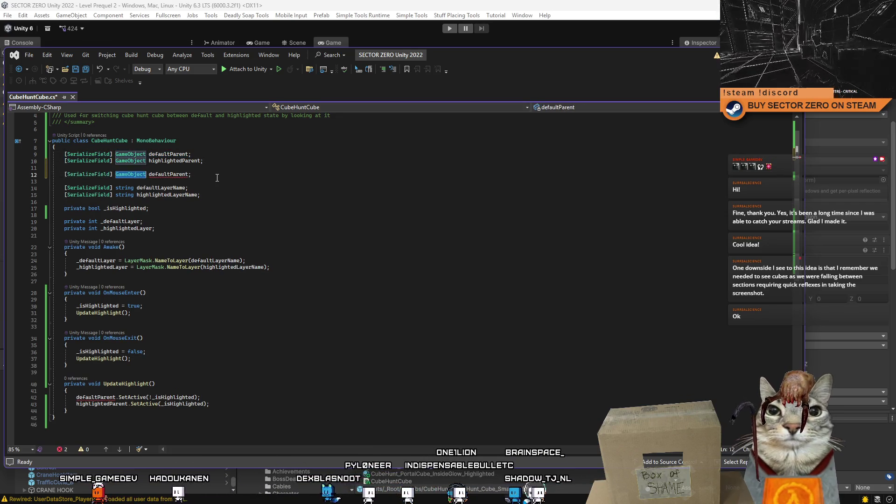
- Turn the copied line into a float field named highlightedTime set to 5f
{"action": "type", "text": "flo"}
{"action": "double_click", "coordinate": [156, 174]}
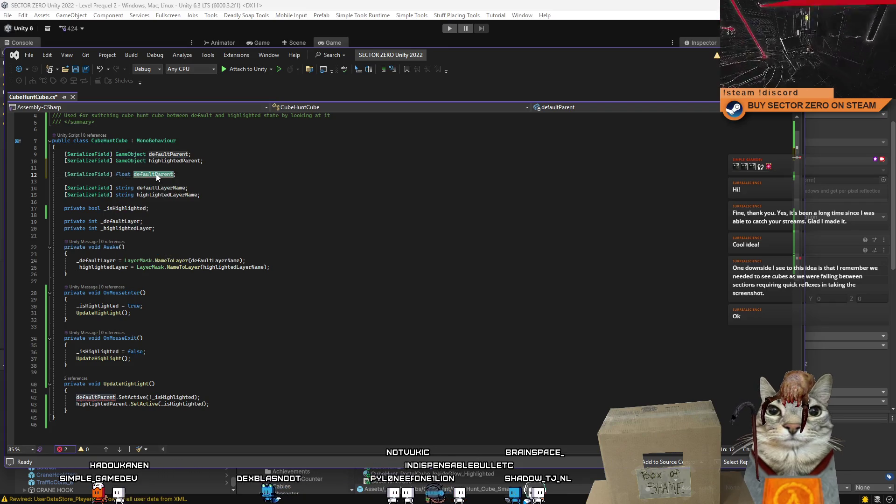
{"action": "type", "text": "highlightedDelay"}
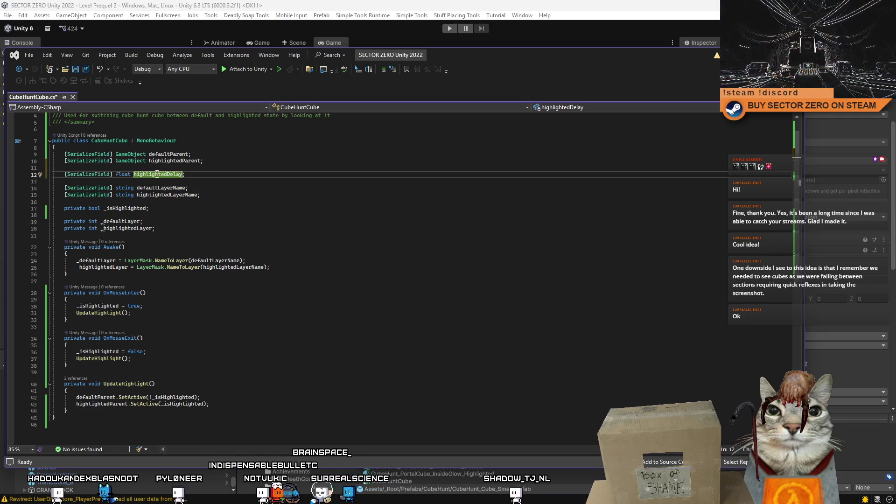
{"action": "type", "text": "= 5f"}
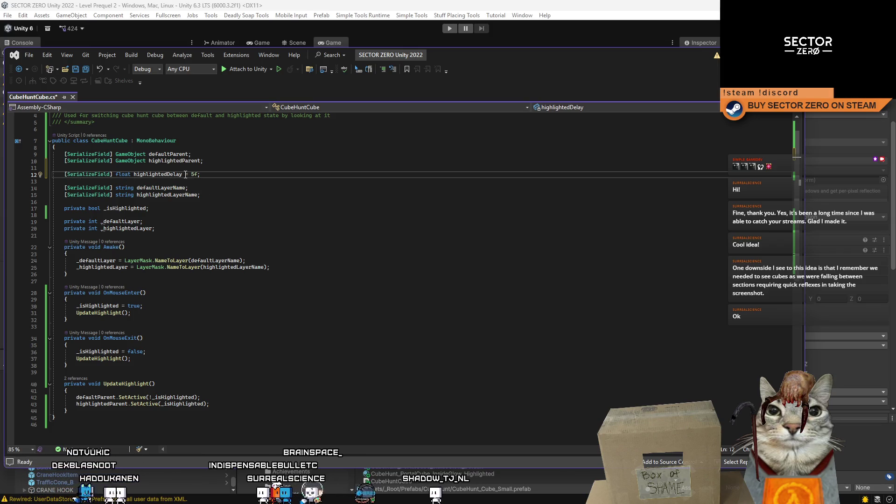
{"action": "left_click_drag", "start_coordinate": [185, 174], "coordinate": [168, 177]}
{"action": "type", "text": "Time"}
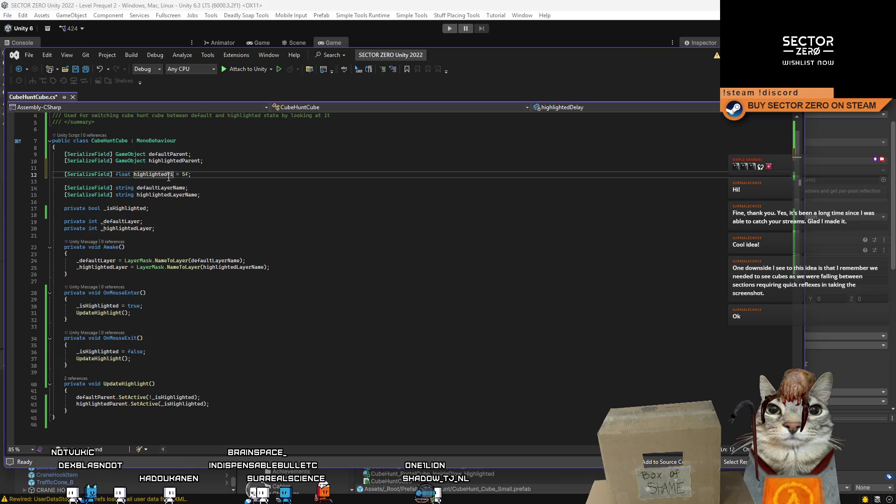
- Move the highlightedTime field below the layer-name fields
{"action": "left_click_drag", "start_coordinate": [64, 174], "coordinate": [268, 175]}
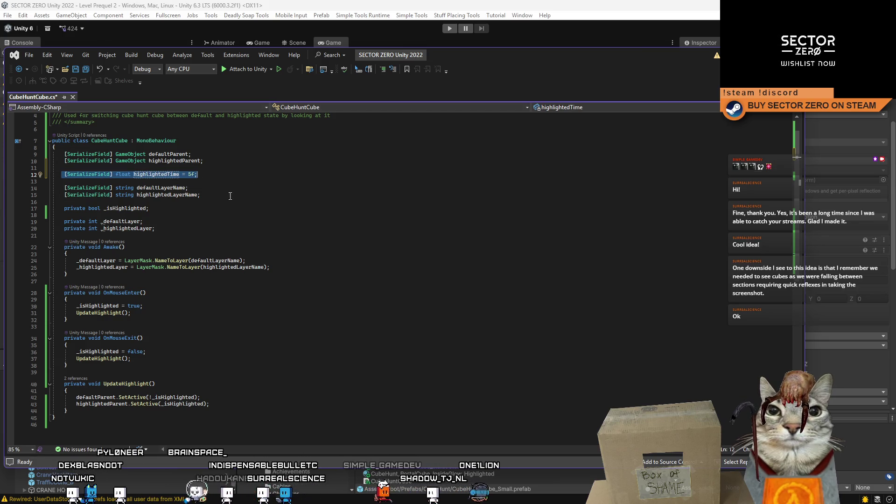
{"action": "key", "text": "BackSpace"}
{"action": "key", "text": "BackSpace"}
{"action": "key", "text": "BackSpace"}
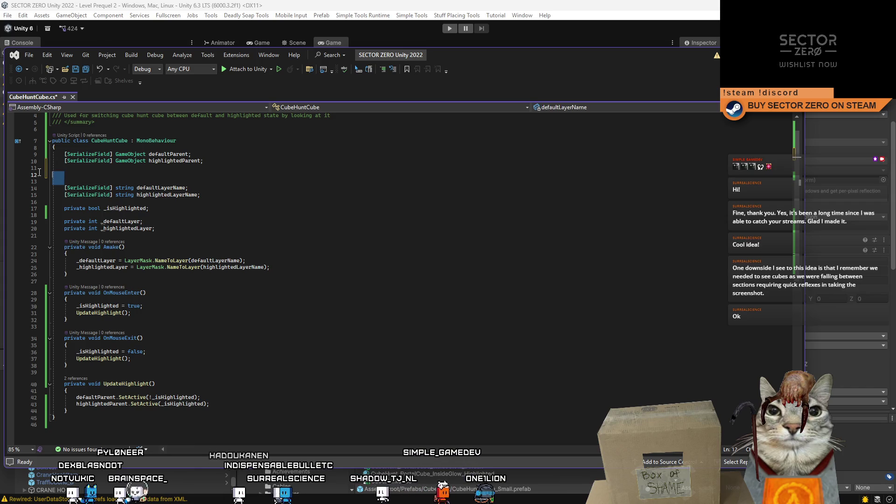
{"action": "left_click", "coordinate": [202, 180]}
{"action": "key", "text": "Return"}
{"action": "key", "text": "Return"}
{"action": "key", "text": "ctrl+v"}
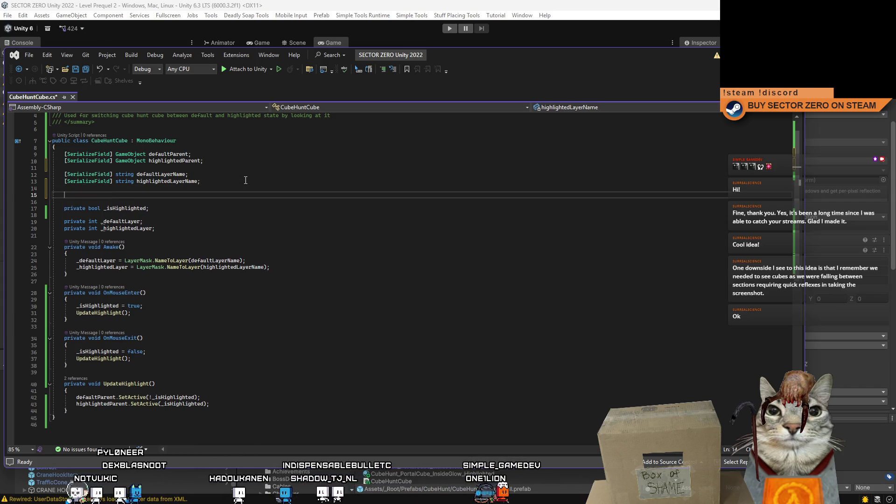
- Delete the Awake method and the two layer-name string fields
{"action": "double_click", "coordinate": [170, 181]}
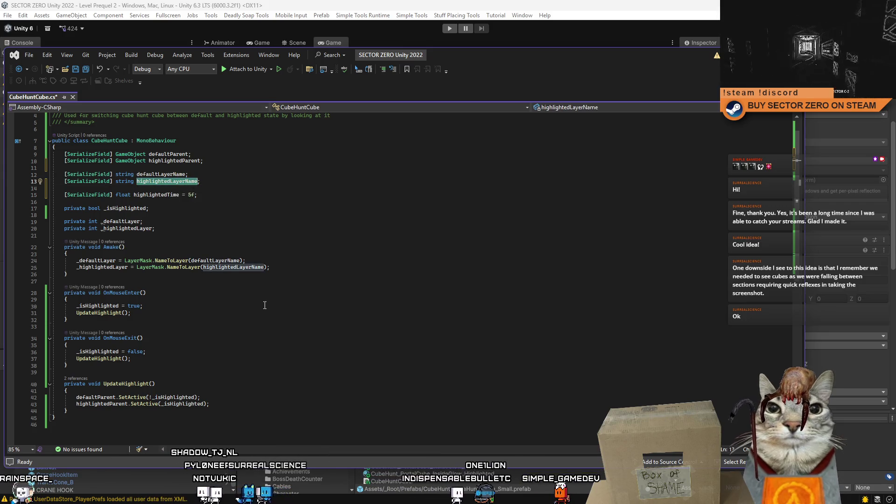
{"action": "left_click_drag", "start_coordinate": [270, 267], "coordinate": [11, 258]}
{"action": "left_click_drag", "start_coordinate": [91, 275], "coordinate": [64, 247]}
{"action": "key", "text": "Delete"}
{"action": "left_click_drag", "start_coordinate": [200, 181], "coordinate": [52, 174]}
{"action": "key", "text": "Delete"}
{"action": "key", "text": "Delete"}
{"action": "key", "text": "Delete"}
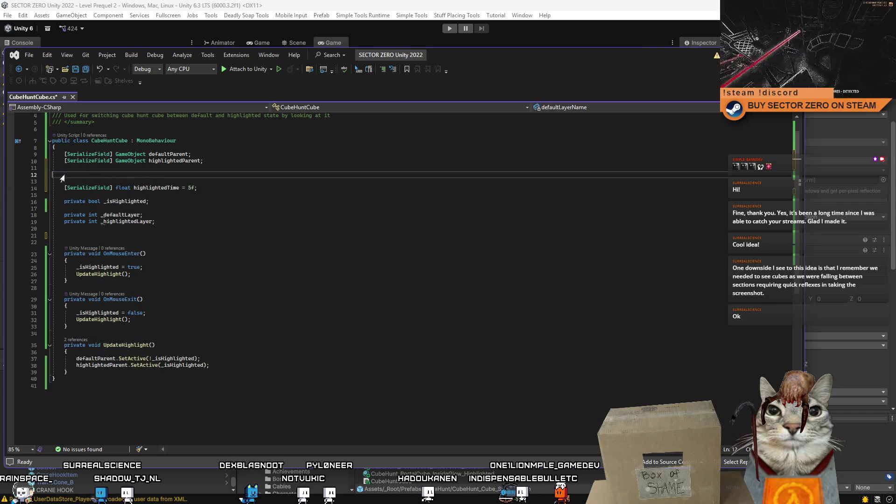
- Start a private float _highlightedTime field on a new line below highlightedTime
{"action": "double_click", "coordinate": [172, 178]}
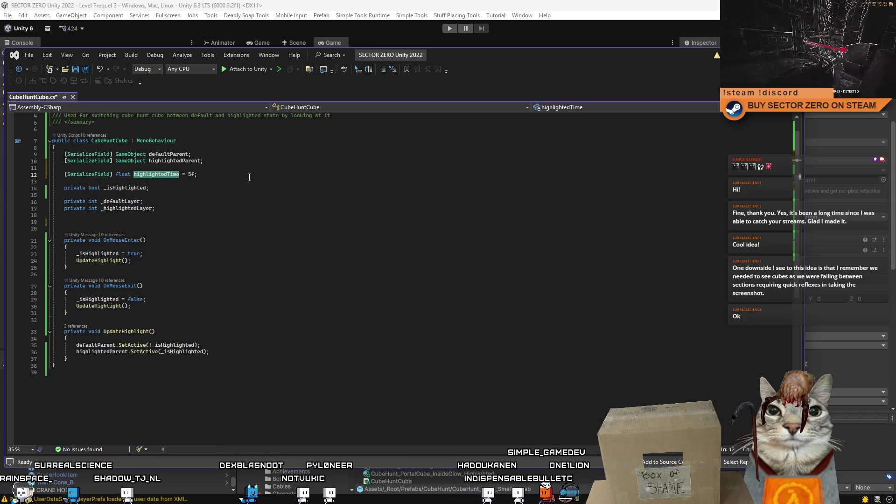
{"action": "key", "text": "Return"}
{"action": "type", "text": "private float _h"}
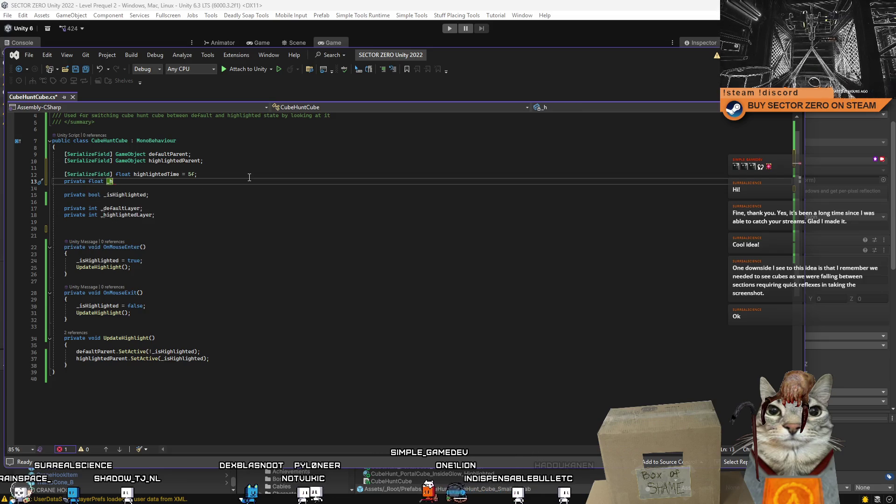
{"action": "type", "text": "i"}
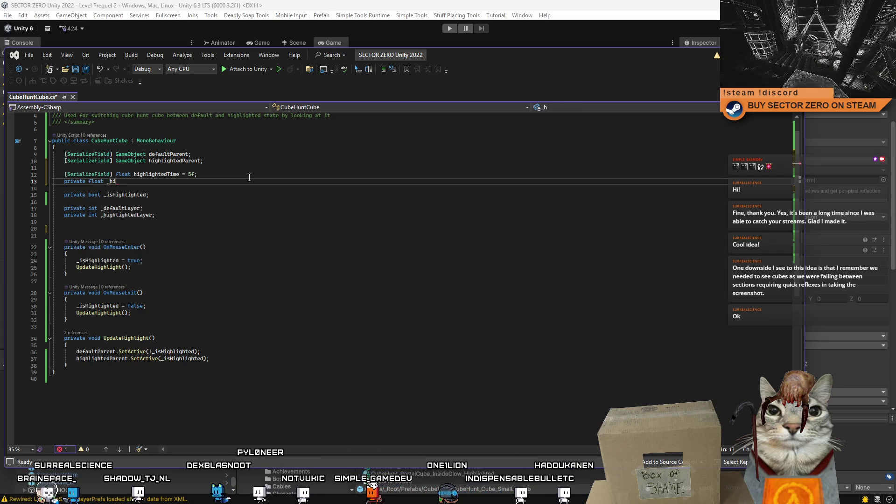
{"action": "type", "text": "ghlightedTime"}
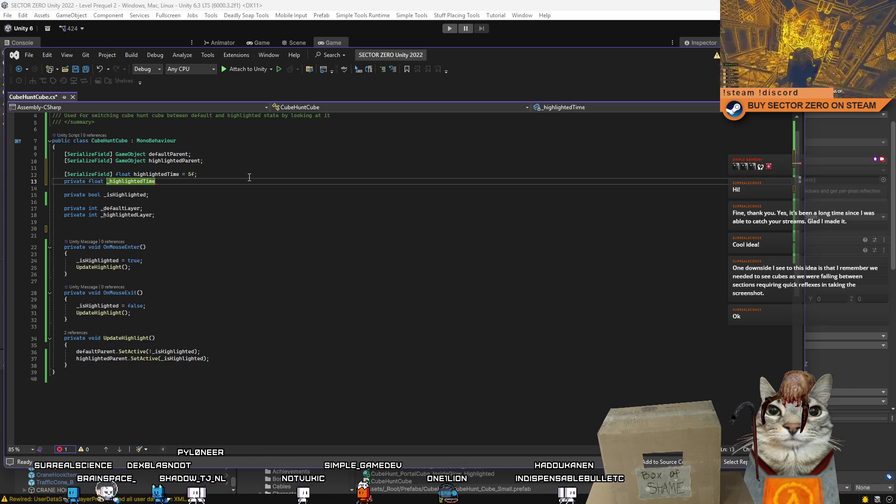
- Rename the new field so it reads private float _currentHighlightedTime
{"action": "key", "text": "BackSpace"}
{"action": "key", "text": "BackSpace"}
{"action": "key", "text": "BackSpace"}
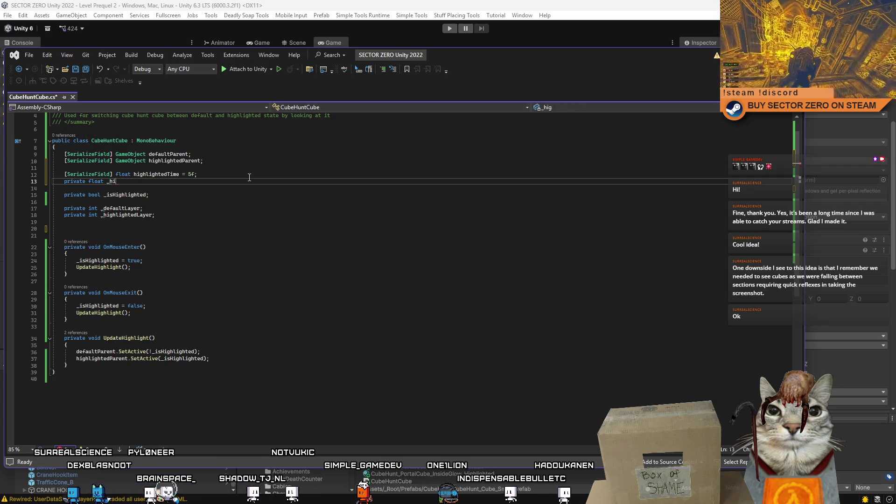
{"action": "type", "text": "currentHighlightedTime;"}
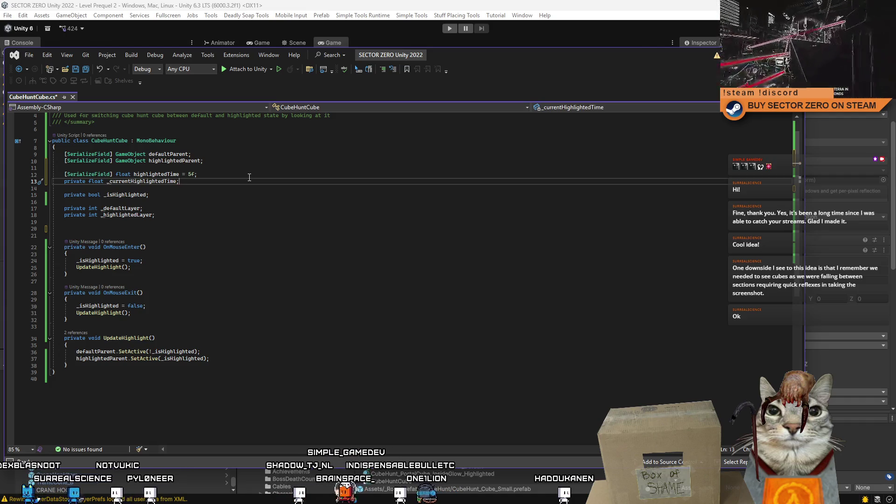
{"action": "left_click", "coordinate": [256, 247]}
{"action": "left_click", "coordinate": [257, 293]}
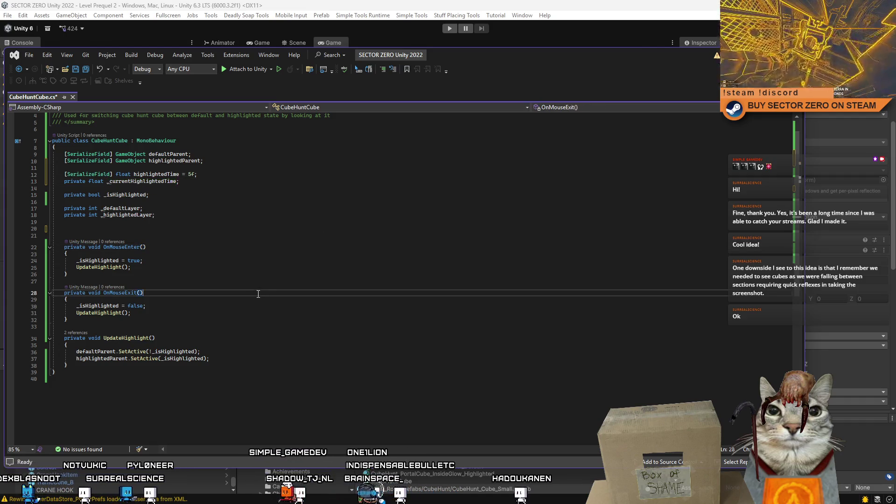
- Add an empty Update method above OnMouseEnter
{"action": "left_click", "coordinate": [200, 227]}
{"action": "left_click", "coordinate": [209, 233]}
{"action": "type", "text": "Update"}
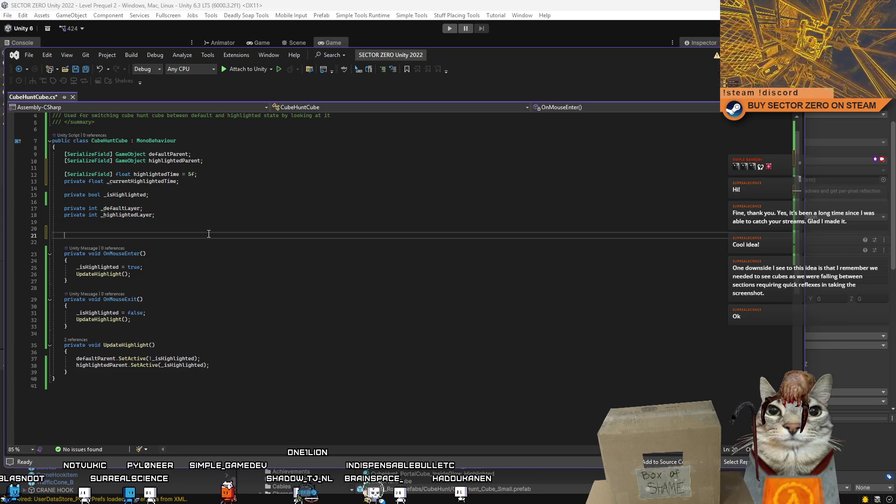
{"action": "key", "text": "Tab"}
{"action": "left_click", "coordinate": [280, 293]}
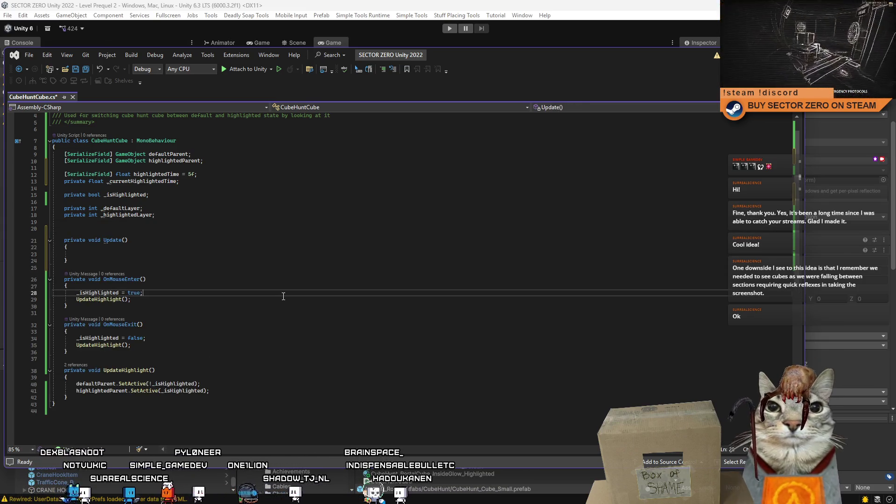
{"action": "left_click", "coordinate": [196, 248]}
{"action": "left_click", "coordinate": [249, 251]}
{"action": "type", "text": "_currentHighlightedTime"}
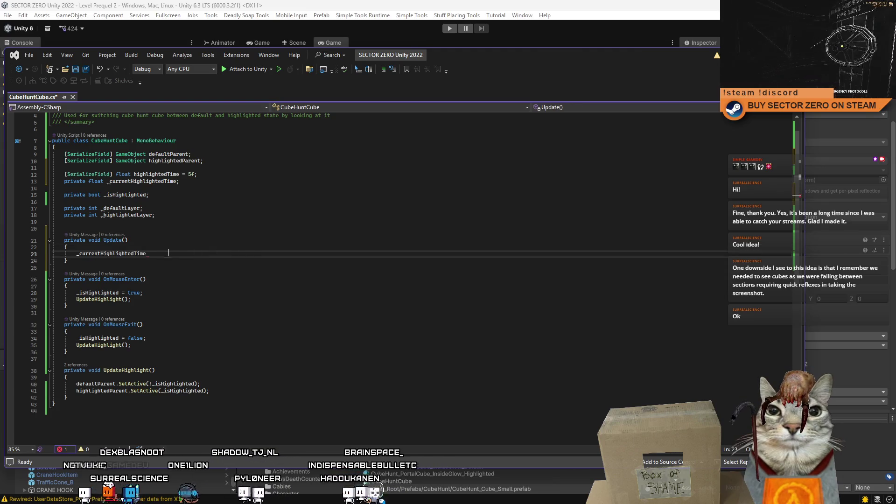
{"action": "key", "text": "ctrl+BackSpace"}
- In OnMouseExit, set _currentHighlightedTime to highlightedTime before UpdateHighlight
{"action": "left_click", "coordinate": [204, 313]}
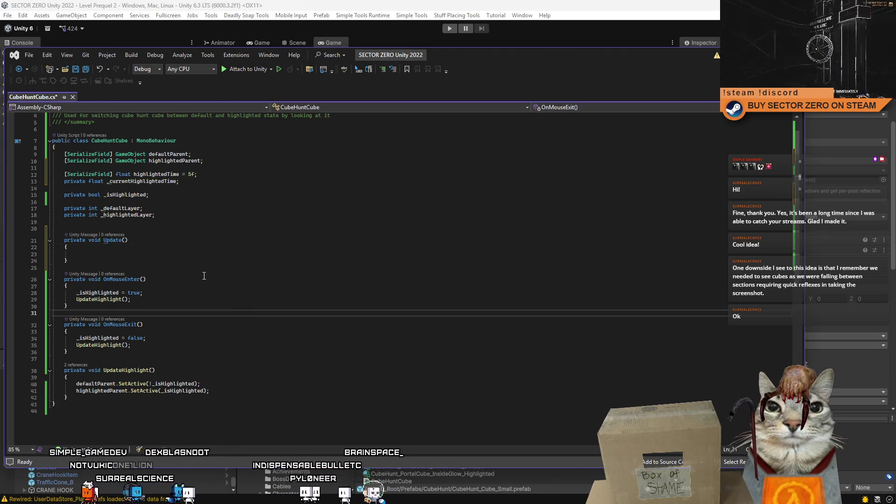
{"action": "left_click", "coordinate": [188, 348]}
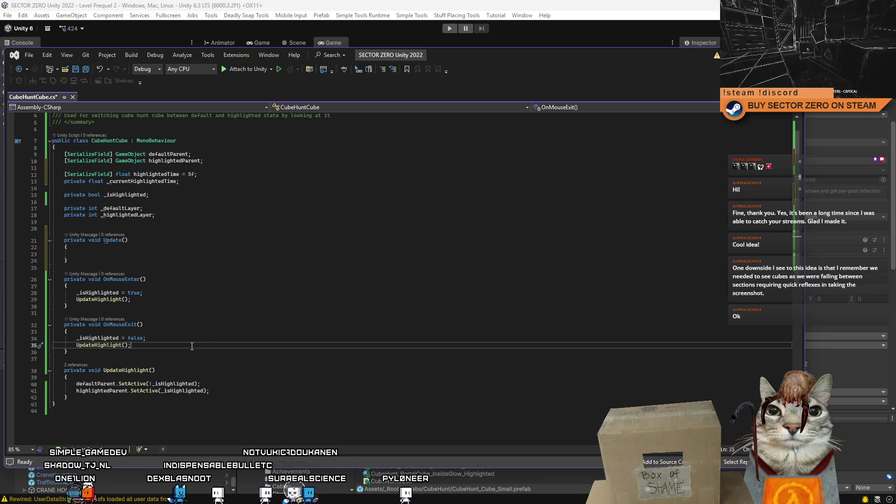
{"action": "key", "text": "ctrl+Return"}
{"action": "key", "text": "ctrl+Return"}
{"action": "key", "text": "ctrl+Return"}
{"action": "type", "text": "_currentHighlightedTime("}
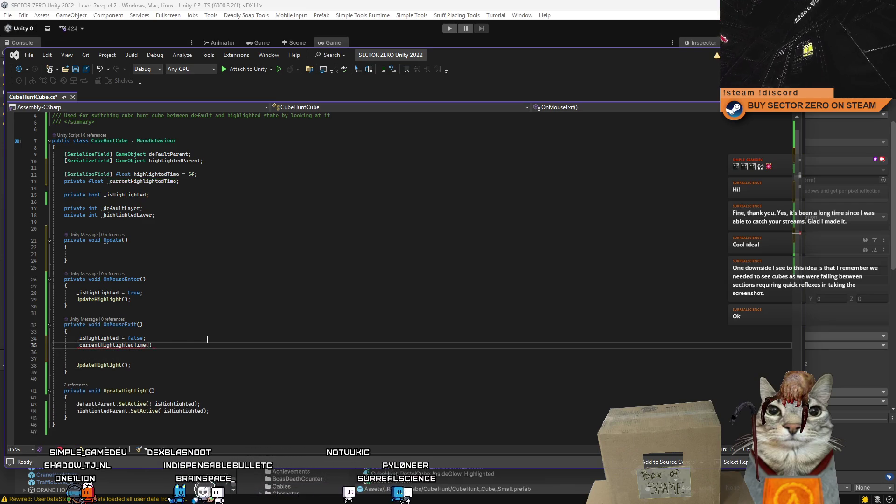
{"action": "key", "text": "BackSpace"}
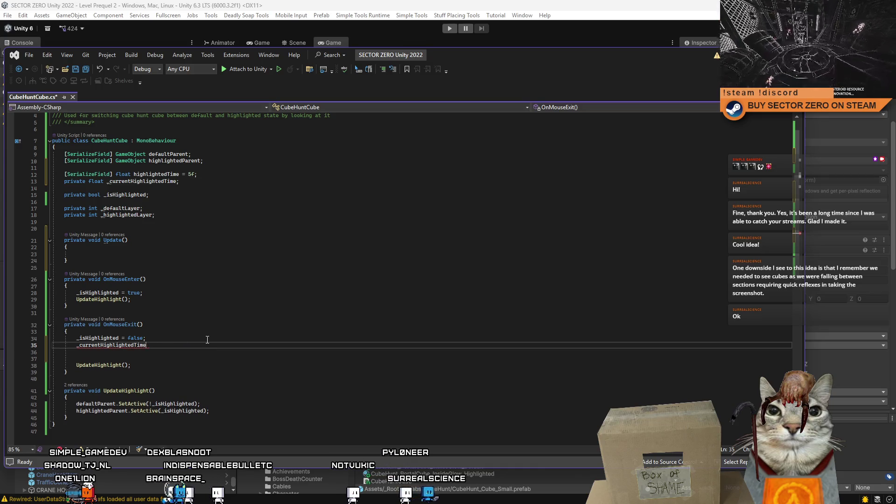
{"action": "type", "text": "="}
{"action": "double_click", "coordinate": [166, 175]}
{"action": "key", "text": "ctrl+c"}
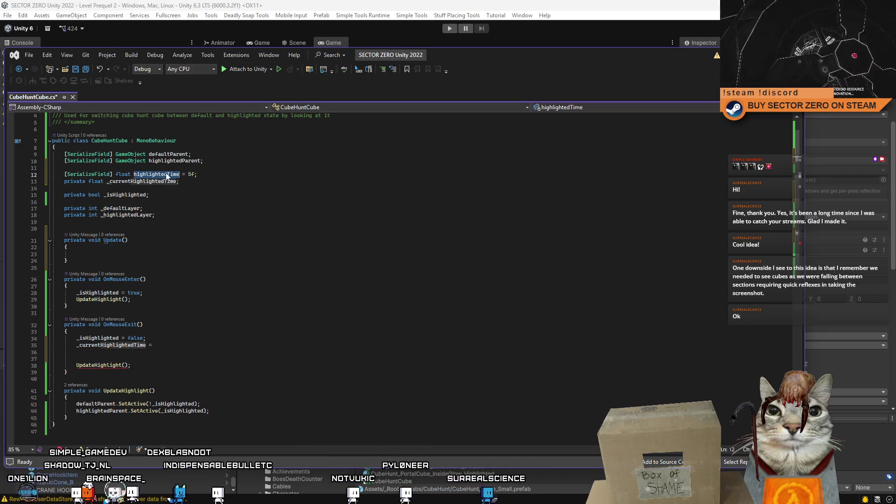
{"action": "left_click", "coordinate": [179, 344]}
{"action": "key", "text": "ctrl+v"}
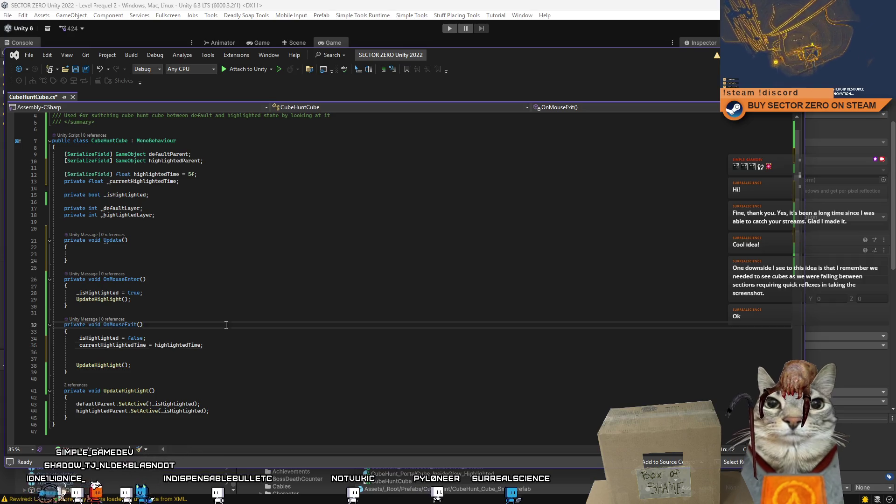
- In Update, add if (_currentHighlightedTime > 0f) that subtracts Time.deltaTime
{"action": "left_click", "coordinate": [190, 254]}
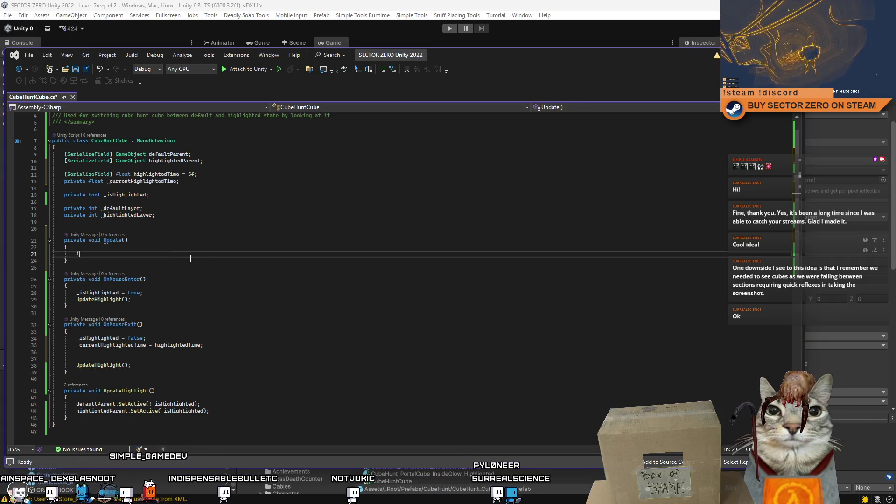
{"action": "type", "text": "if("}
{"action": "left_click", "coordinate": [128, 338]}
{"action": "double_click", "coordinate": [122, 345]}
{"action": "key", "text": "ctrl+c"}
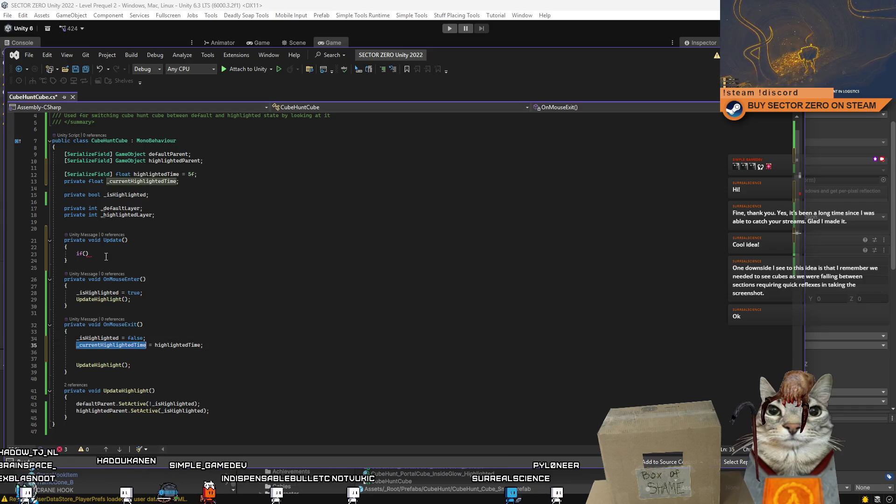
{"action": "left_click", "coordinate": [83, 253]}
{"action": "key", "text": "ctrl+v"}
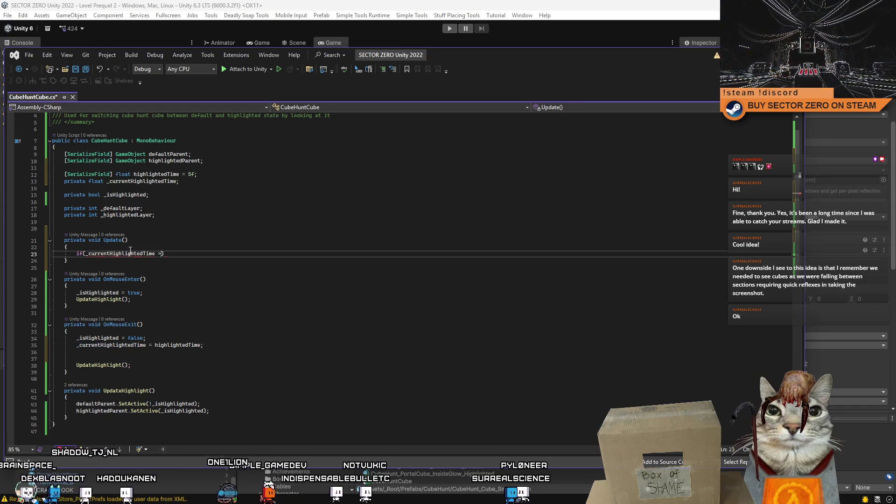
{"action": "type", "text": "> 0f"}
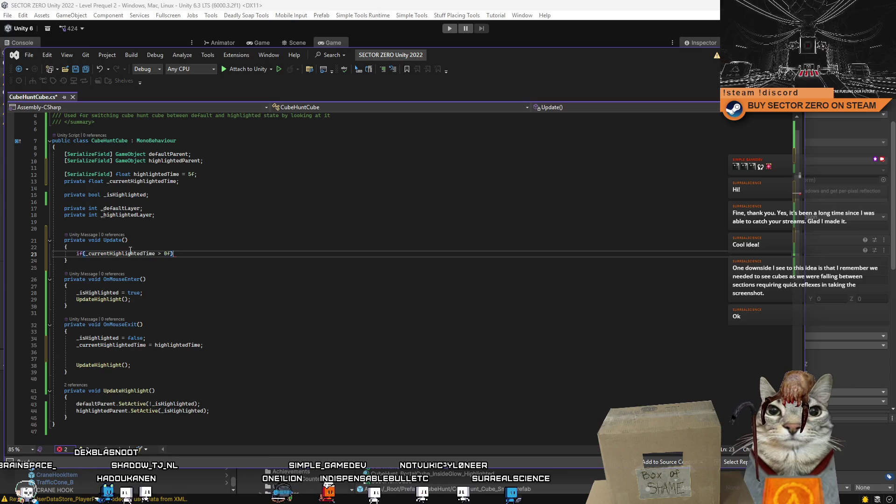
{"action": "key", "text": "Return"}
{"action": "type", "text": "{"}
{"action": "key", "text": "Return"}
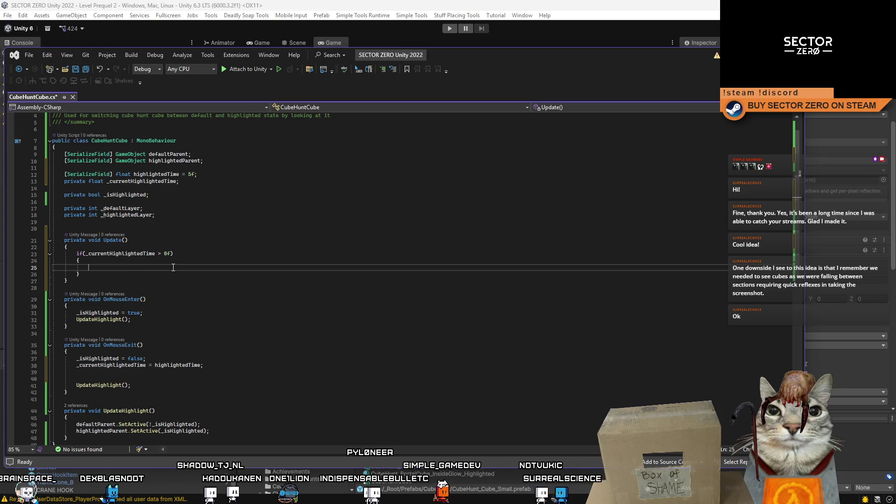
{"action": "type", "text": "_currentHighlightedTime -= Time.deltaTime;"}
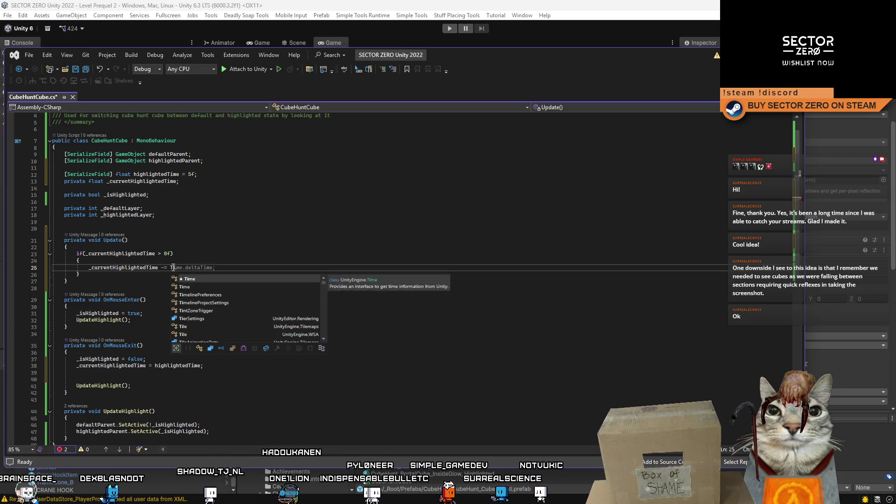
- Nest an empty if (_currentHighlightedTime <= 0f) block inside the countdown
{"action": "key", "text": "Return"}
{"action": "type", "text": "i"}
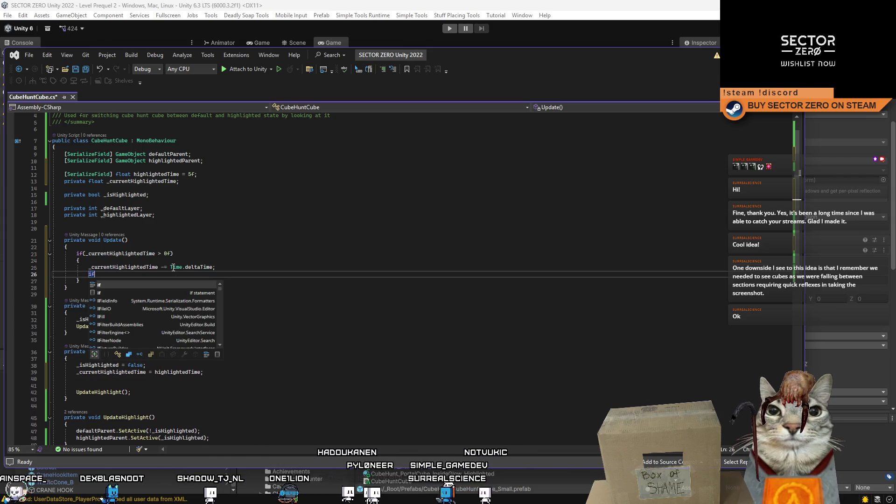
{"action": "type", "text": "f"}
{"action": "left_click_drag", "start_coordinate": [77, 253], "coordinate": [121, 255]}
{"action": "left_click", "coordinate": [261, 274]}
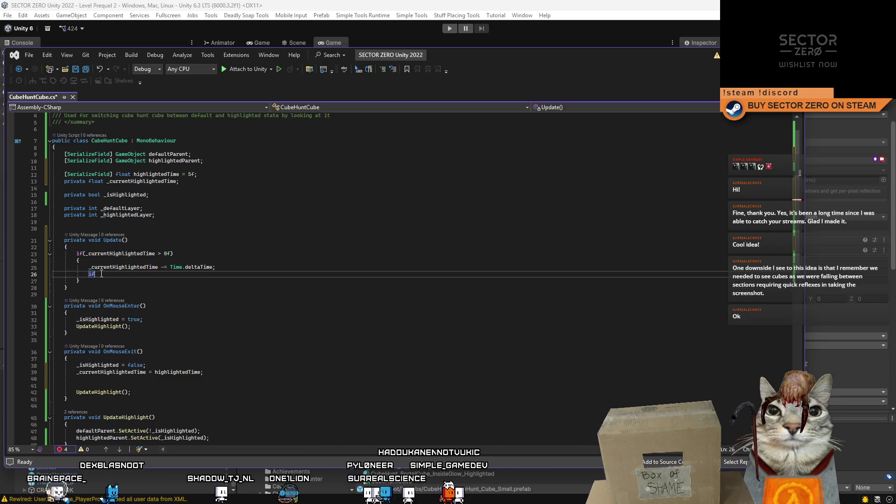
{"action": "type", "text": "(_currentHighlightedTime > 0f)"}
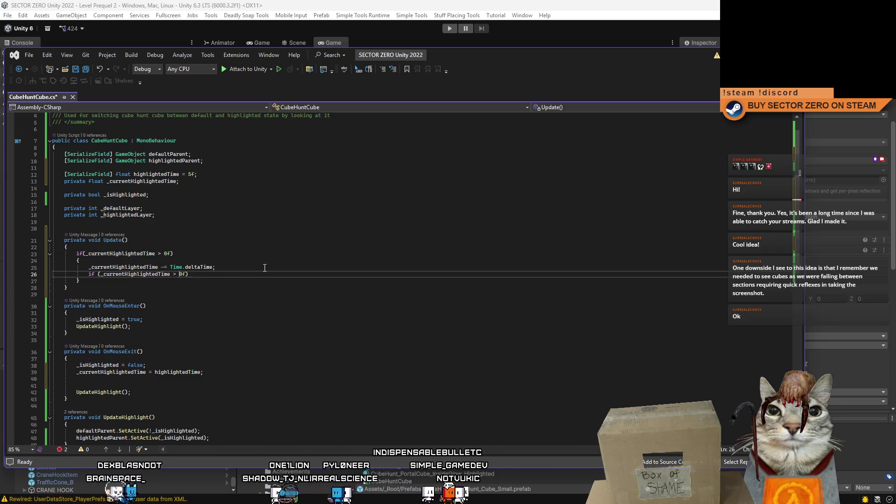
{"action": "key", "text": "BackSpace"}
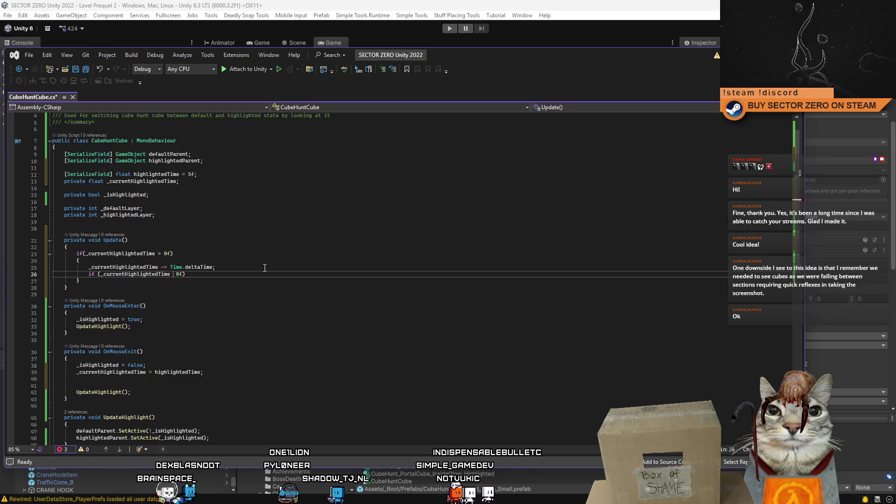
{"action": "type", "text": "<="}
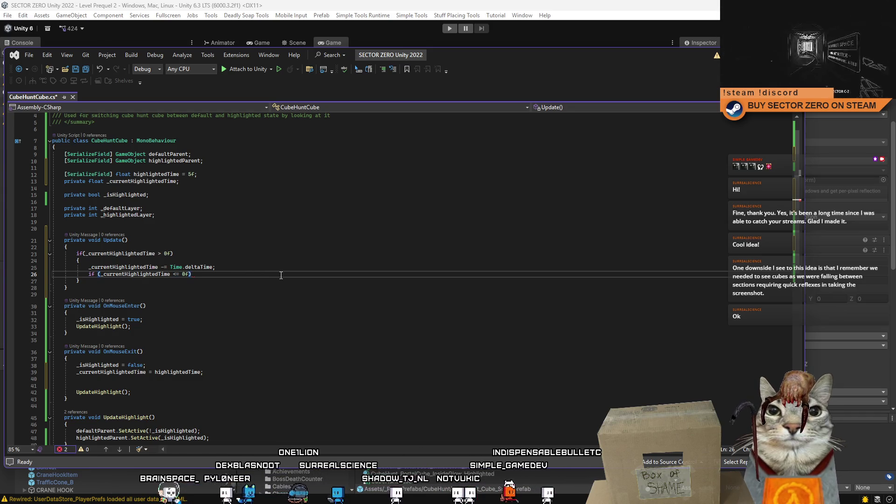
{"action": "key", "text": "Return"}
{"action": "type", "text": "{"}
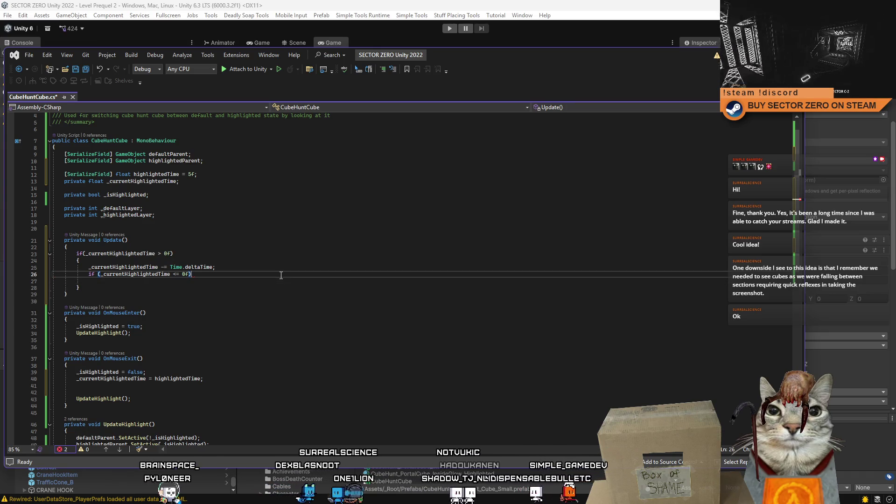
{"action": "key", "text": "Return"}
{"action": "scroll", "coordinate": [163, 327], "scroll_direction": "down", "scroll_amount": 4}
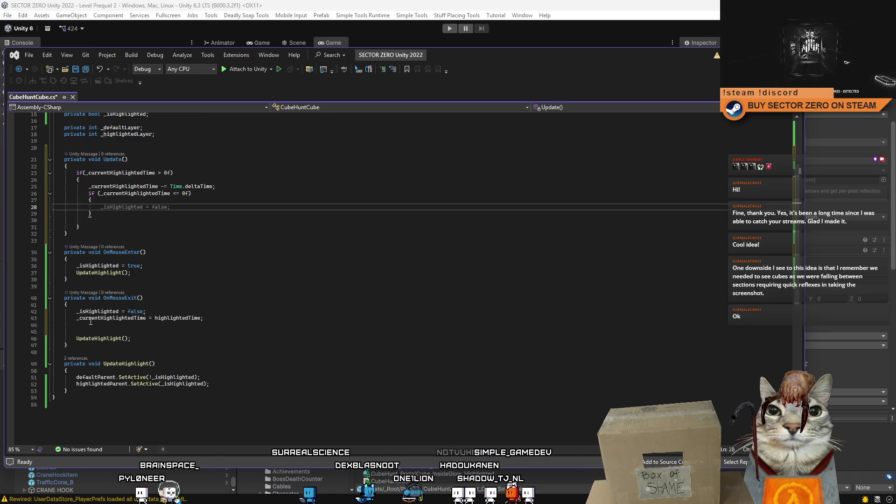
- Move _isHighlighted = false and UpdateHighlight() from OnMouseExit into the nested timer-expired block
{"action": "left_click_drag", "start_coordinate": [70, 311], "coordinate": [147, 311]}
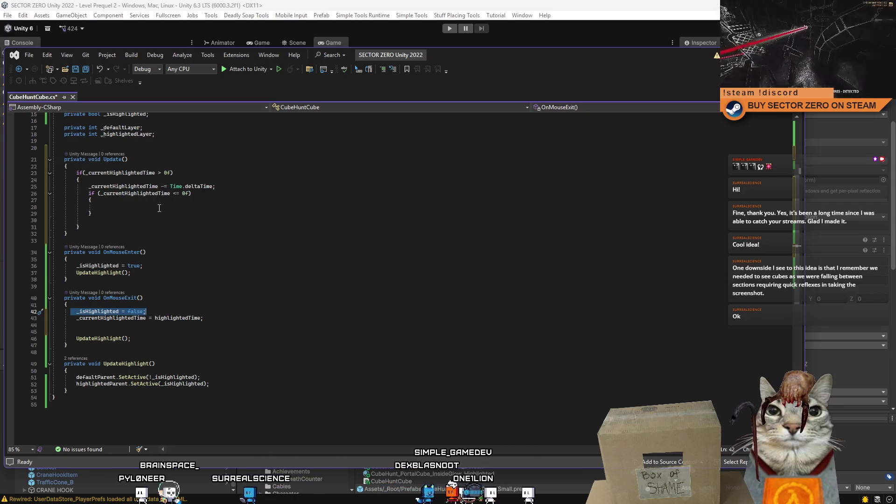
{"action": "left_click", "coordinate": [236, 209]}
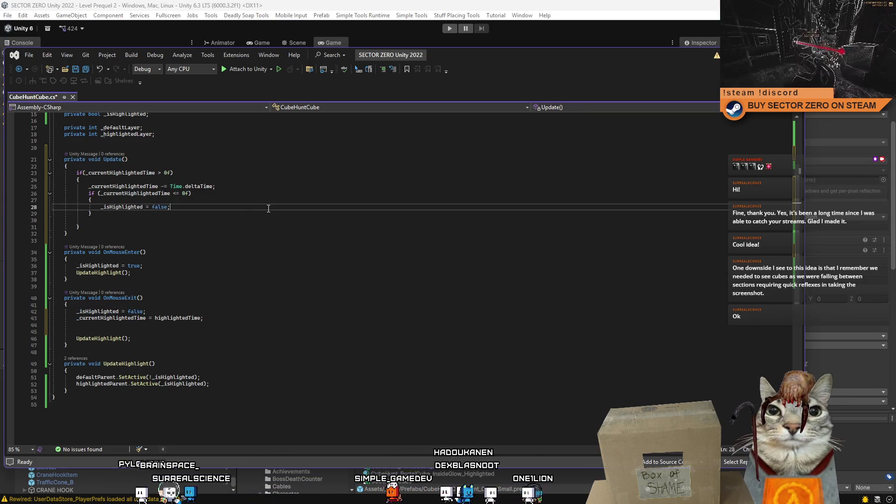
{"action": "key", "text": "Return"}
{"action": "left_click_drag", "start_coordinate": [73, 345], "coordinate": [173, 344]}
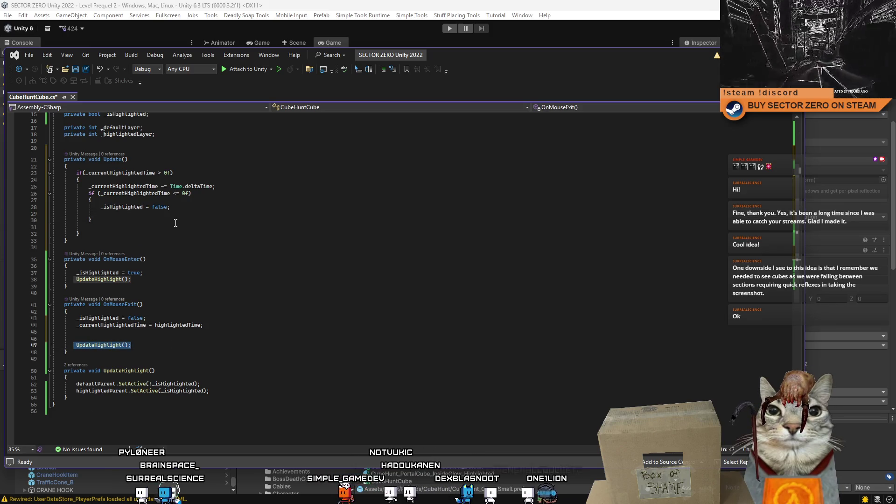
{"action": "left_click", "coordinate": [224, 213]}
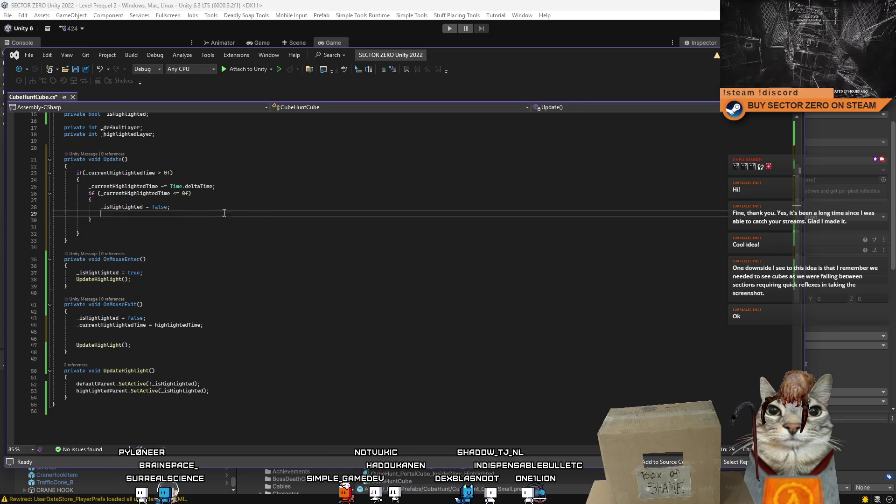
{"action": "left_click", "coordinate": [197, 296]}
{"action": "left_click_drag", "start_coordinate": [131, 345], "coordinate": [107, 346]}
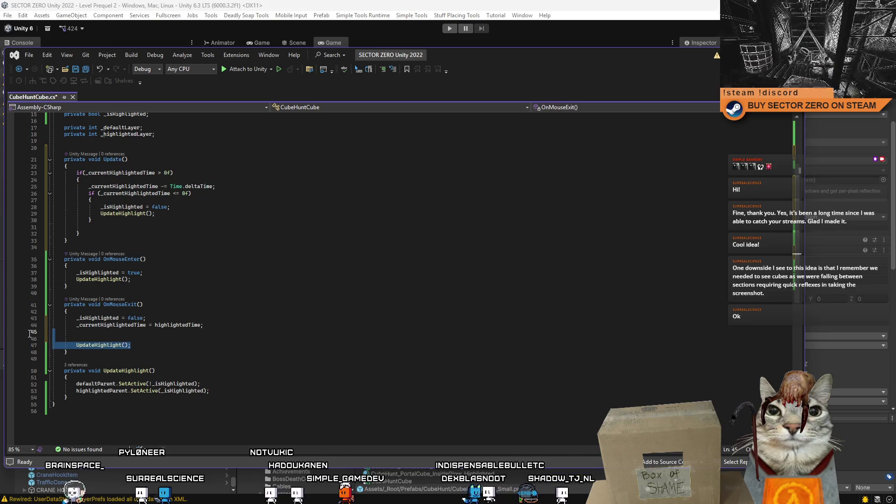
{"action": "key", "text": "Delete"}
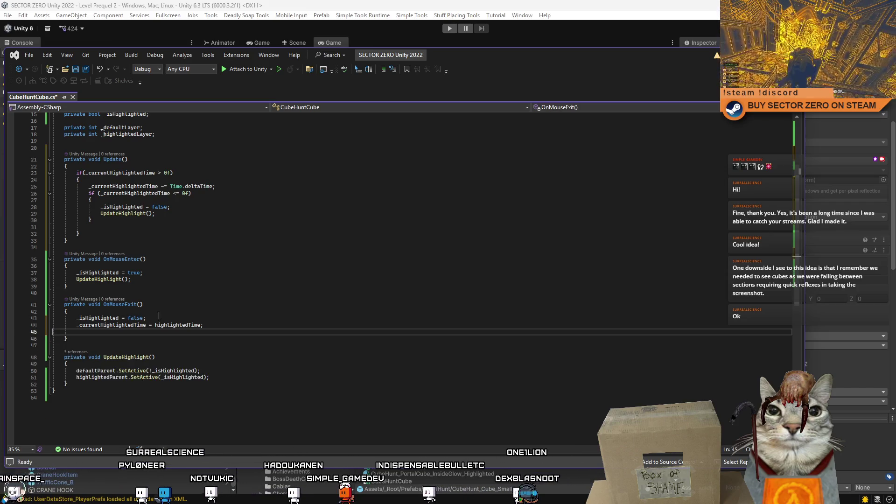
{"action": "left_click_drag", "start_coordinate": [147, 318], "coordinate": [79, 315]}
{"action": "key", "text": "Delete"}
{"action": "key", "text": "Delete"}
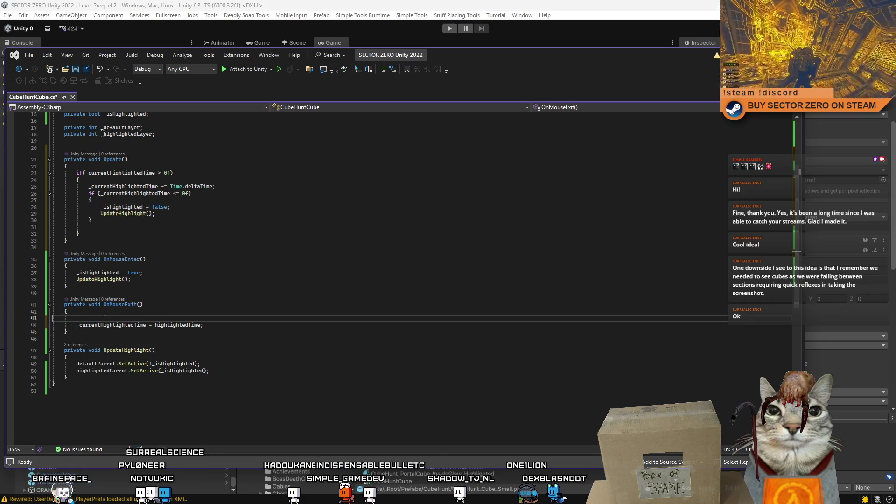
- Save CubeHuntCube.cs, remove a leftover blank line in Update, and return to Unity
{"action": "key", "text": "ctrl+s"}
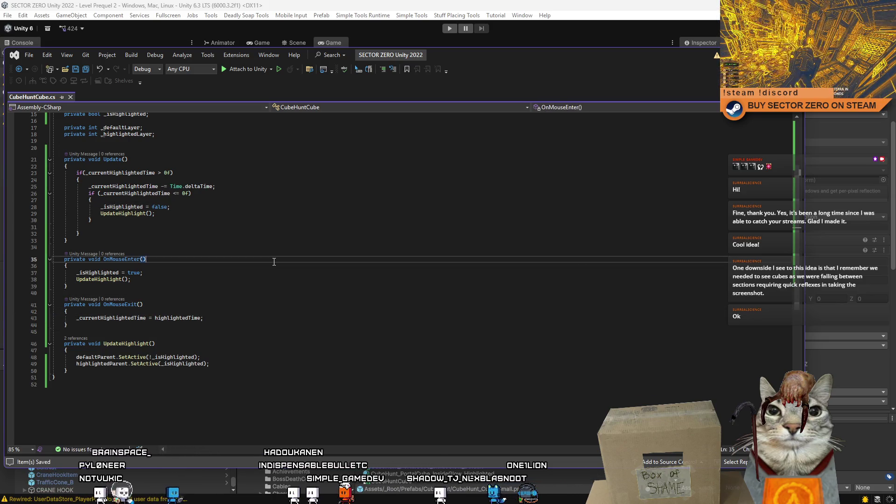
{"action": "left_click_drag", "start_coordinate": [88, 227], "coordinate": [43, 227]}
{"action": "key", "text": "Delete"}
{"action": "scroll", "coordinate": [280, 256], "scroll_direction": "up", "scroll_amount": 2}
{"action": "left_click", "coordinate": [318, 326]}
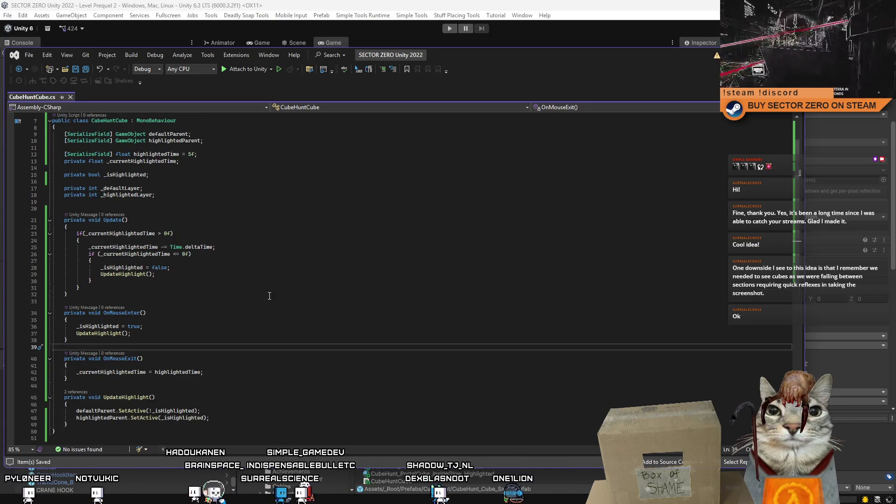
{"action": "left_click", "coordinate": [262, 267]}
{"action": "scroll", "coordinate": [284, 294], "scroll_direction": "up", "scroll_amount": 3}
{"action": "left_click", "coordinate": [283, 290]}
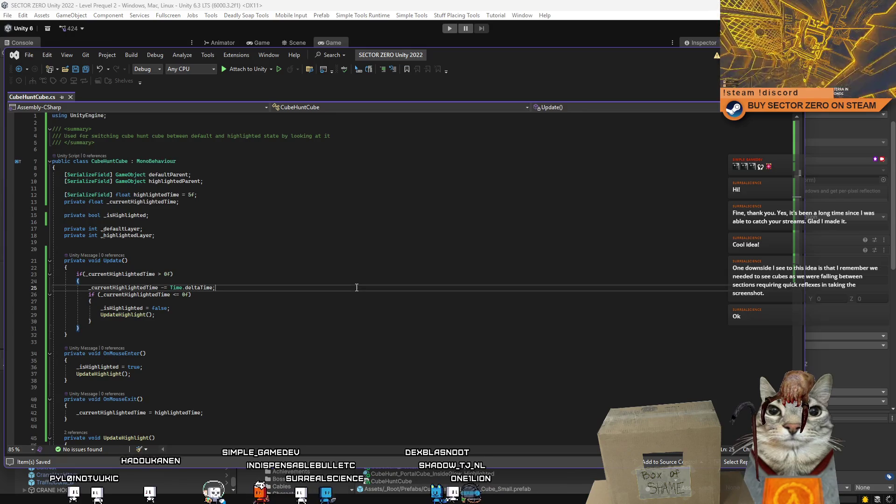
{"action": "left_click", "coordinate": [363, 353]}
{"action": "key", "text": "alt+Tab"}
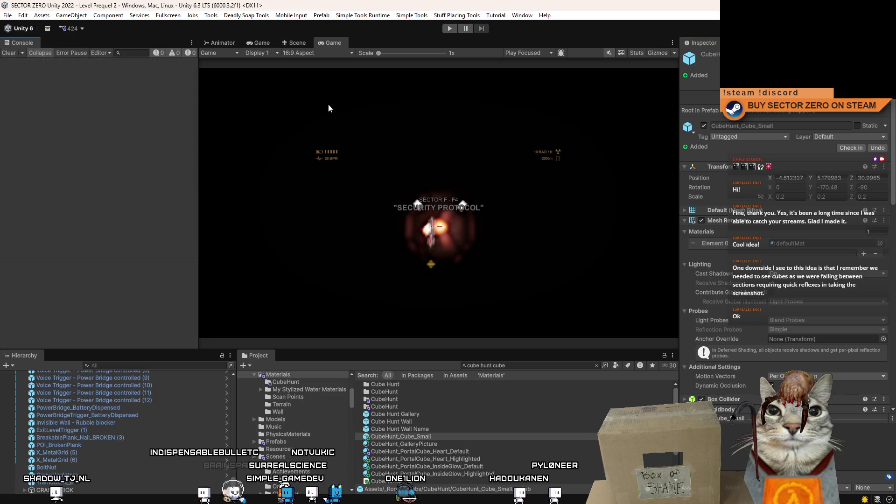
- After compilation, start Play mode to test the timed cube highlight, then pause
{"action": "left_click", "coordinate": [448, 30]}
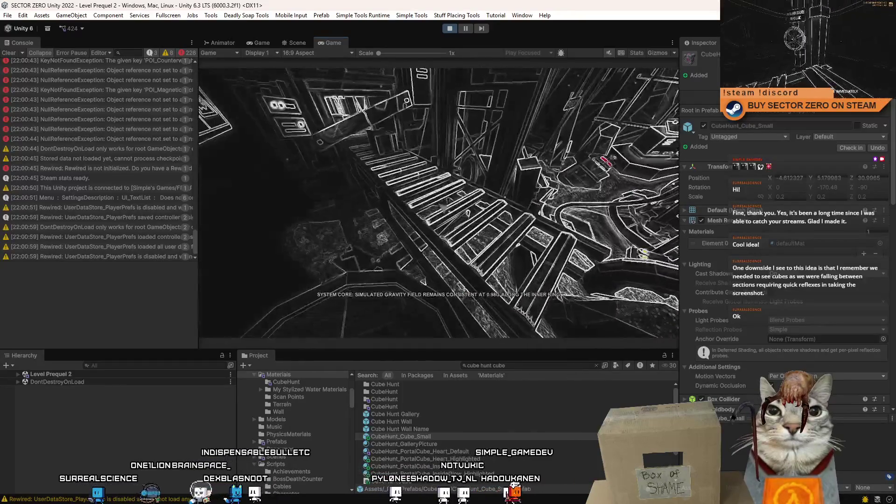
{"action": "left_click", "coordinate": [463, 27]}
{"action": "left_click", "coordinate": [298, 42]}
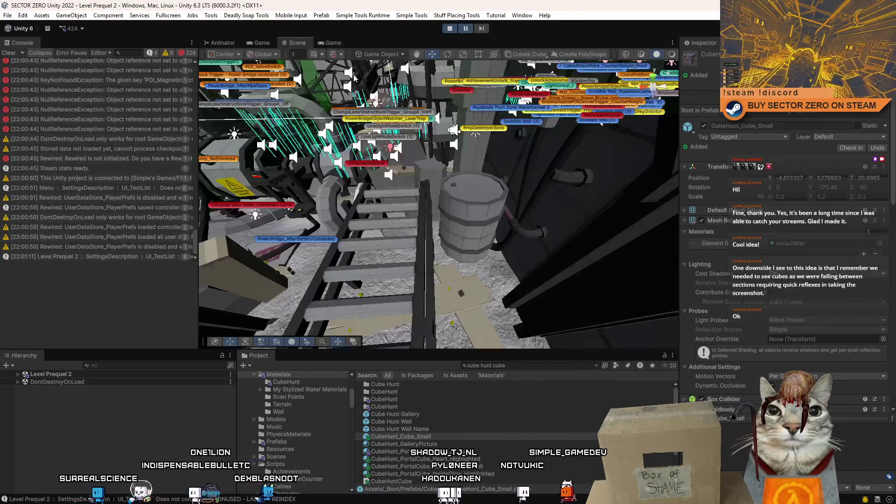
{"action": "left_click", "coordinate": [401, 436]}
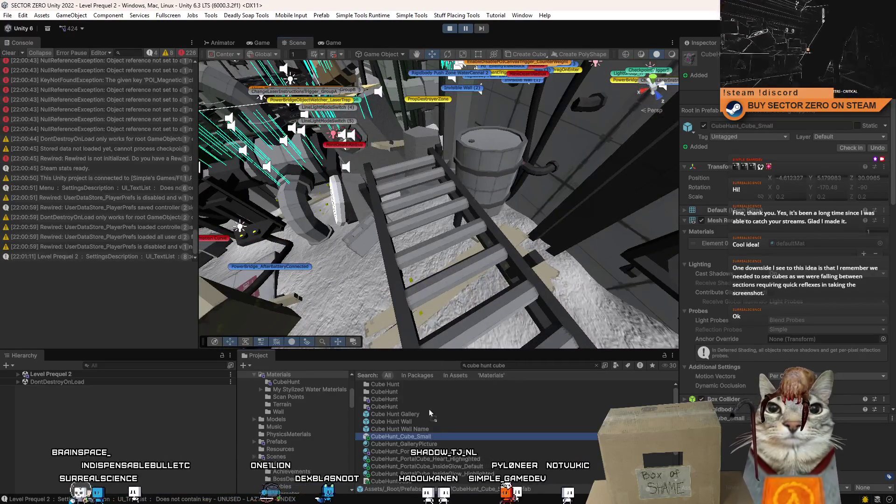
{"action": "left_click_drag", "start_coordinate": [431, 412], "coordinate": [426, 208]}
{"action": "left_click", "coordinate": [339, 41]}
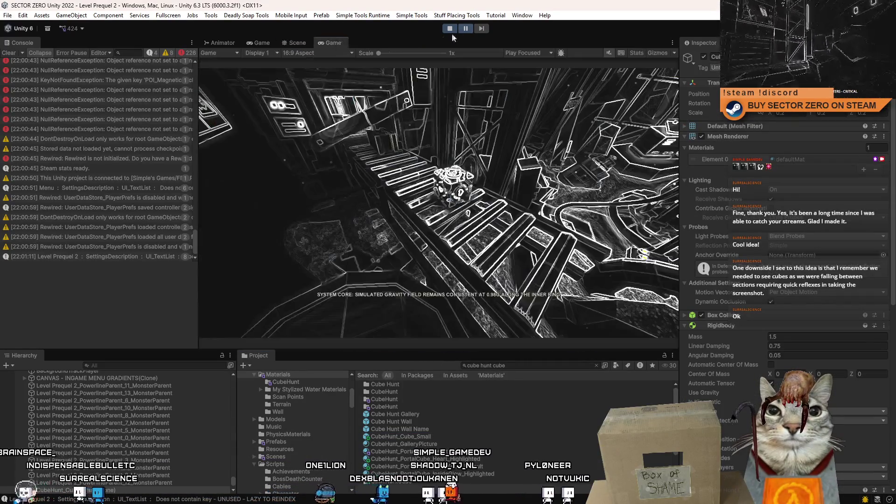
{"action": "left_click", "coordinate": [536, 136]}
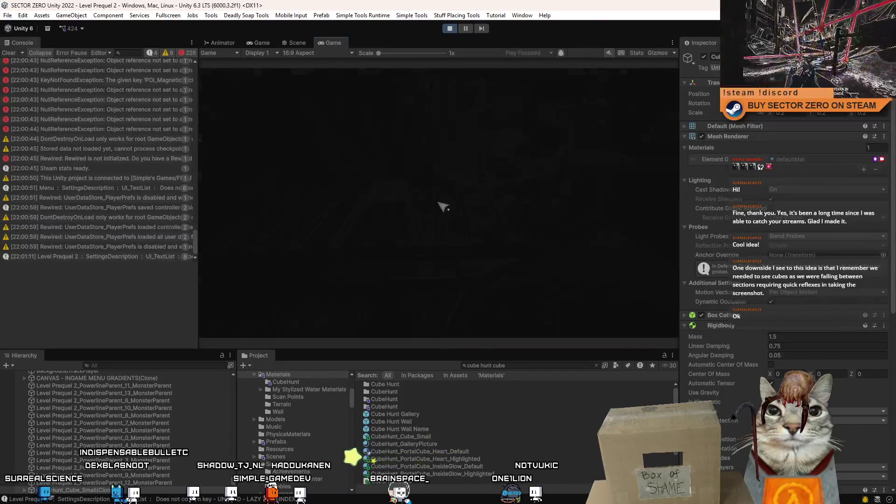
- Maximize the Game view over the whole editor while the level keeps running for the cube test
{"action": "double_click", "coordinate": [334, 41]}
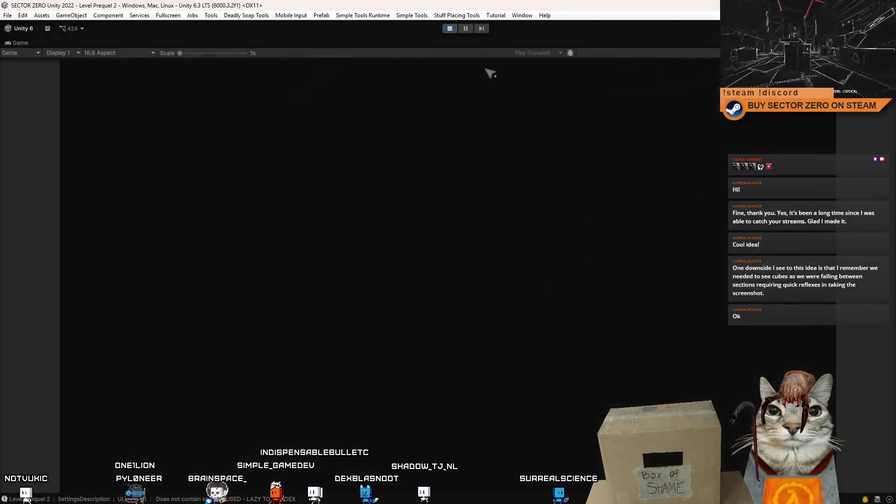
- Stop play mode and return to CubeHuntCube.cs in Visual Studio
{"action": "key", "text": "Escape"}
{"action": "left_click", "coordinate": [453, 32]}
{"action": "key", "text": "alt+Tab"}
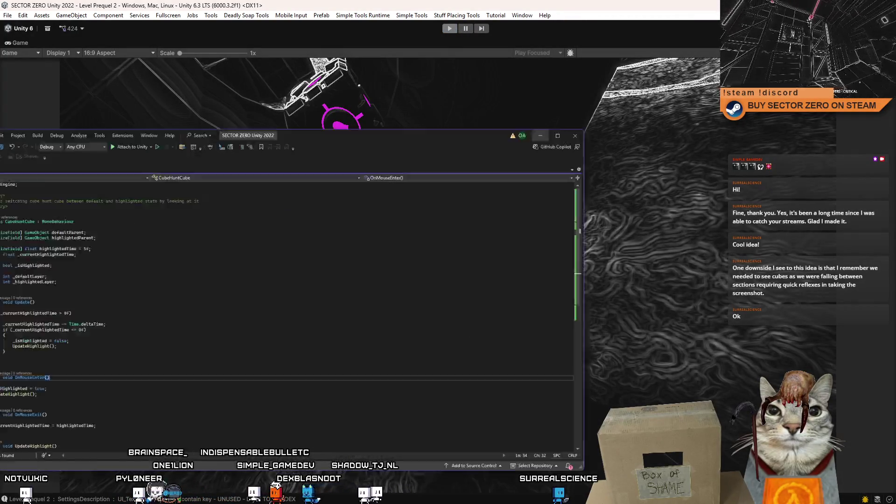
{"action": "left_click", "coordinate": [317, 319]}
{"action": "scroll", "coordinate": [315, 320], "scroll_direction": "down", "scroll_amount": 4}
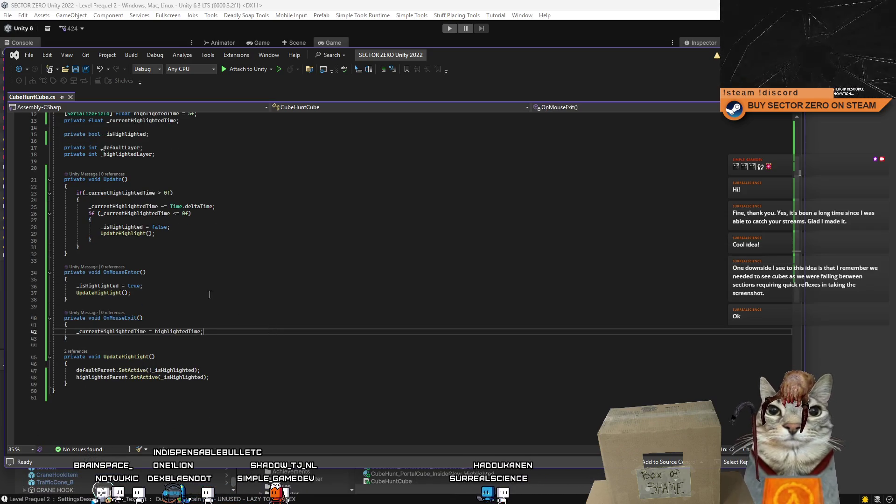
{"action": "left_click", "coordinate": [191, 286]}
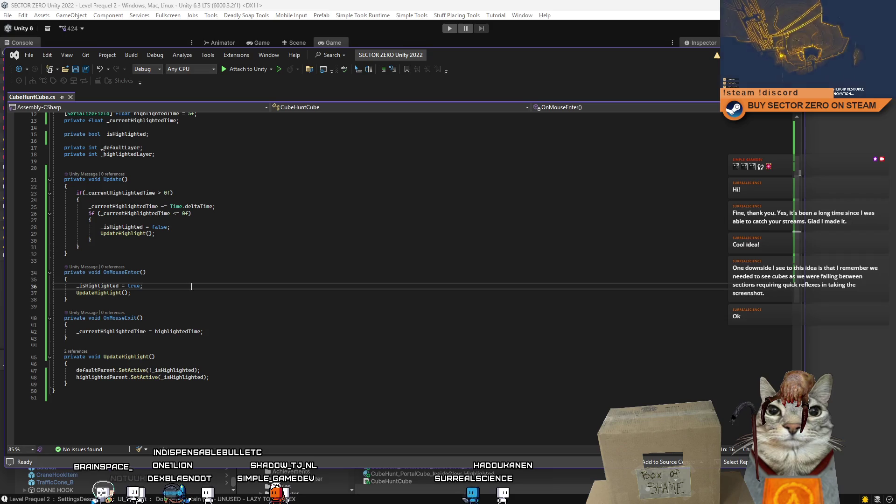
- Review where _isHighlighted, UpdateHighlight, highlightedTime and _currentHighlightedTime are used
{"action": "double_click", "coordinate": [99, 286]}
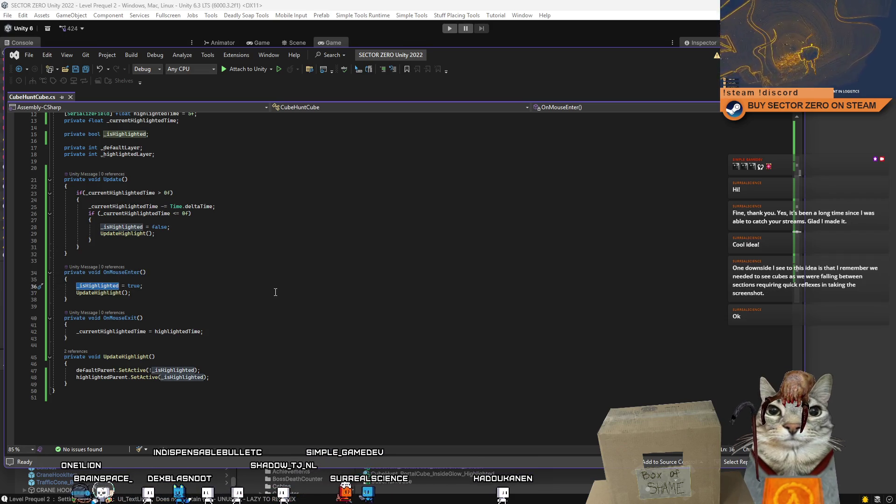
{"action": "double_click", "coordinate": [104, 294]}
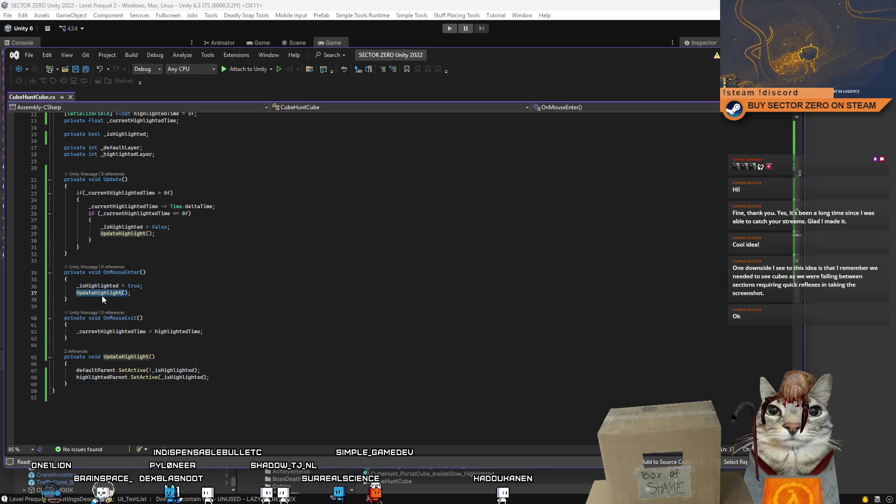
{"action": "left_click", "coordinate": [322, 325]}
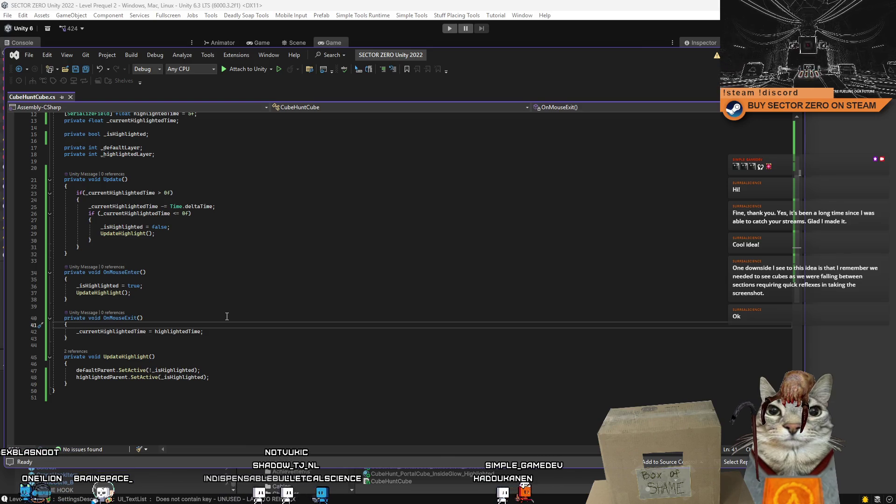
{"action": "double_click", "coordinate": [180, 332]}
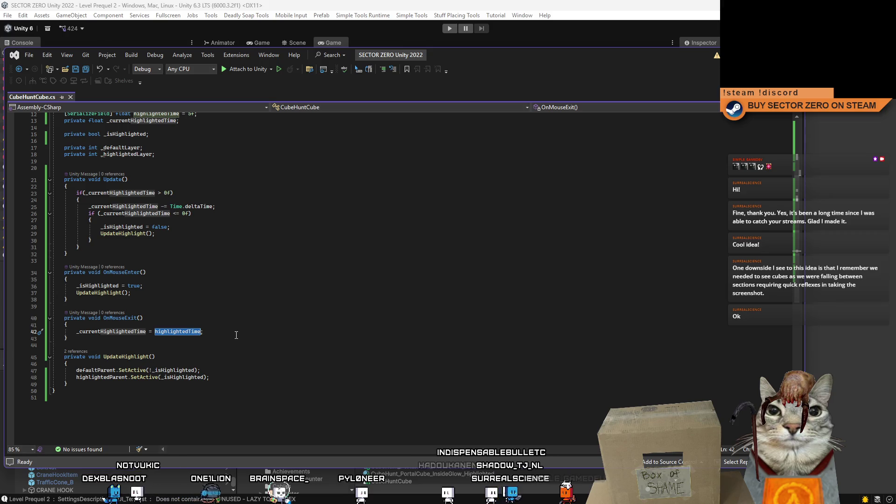
{"action": "scroll", "coordinate": [236, 337], "scroll_direction": "up", "scroll_amount": 1}
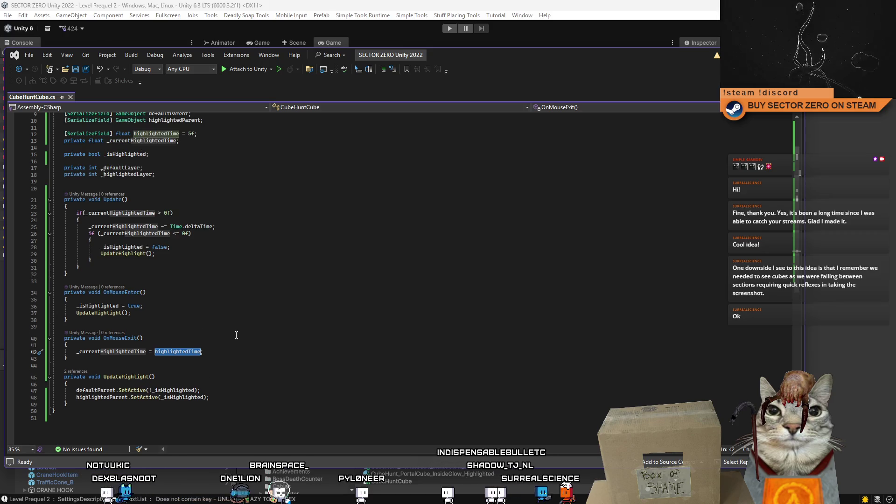
{"action": "left_click", "coordinate": [144, 213]}
{"action": "double_click", "coordinate": [145, 212]}
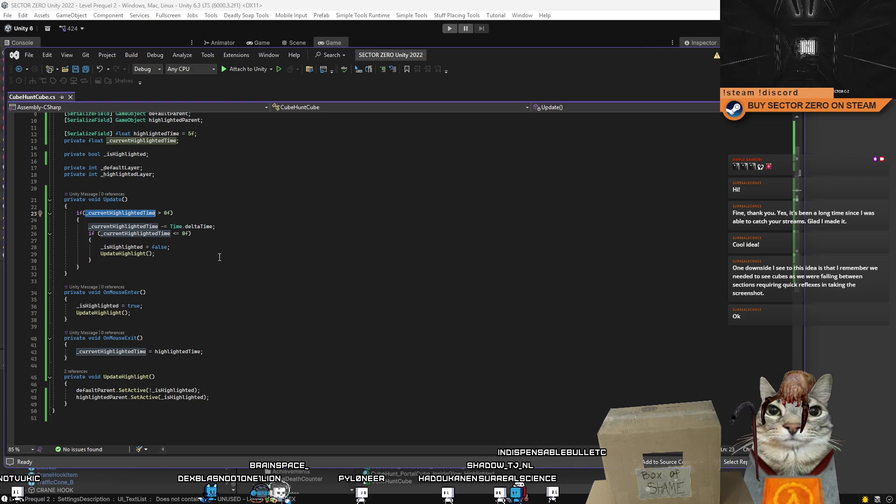
{"action": "double_click", "coordinate": [127, 247]}
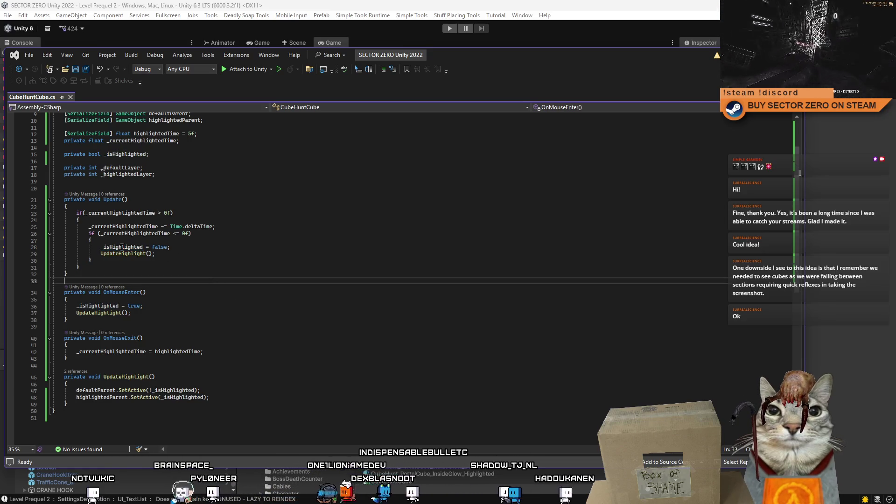
- Start a new '_isHighlighted' condition line at the top of Update()
{"action": "left_click", "coordinate": [137, 207]}
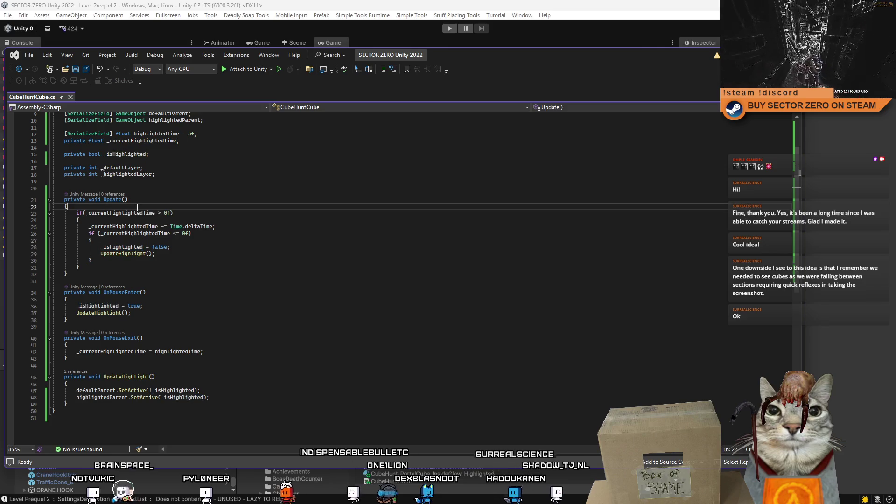
{"action": "key", "text": "Return"}
{"action": "type", "text": "_isHighlighted"}
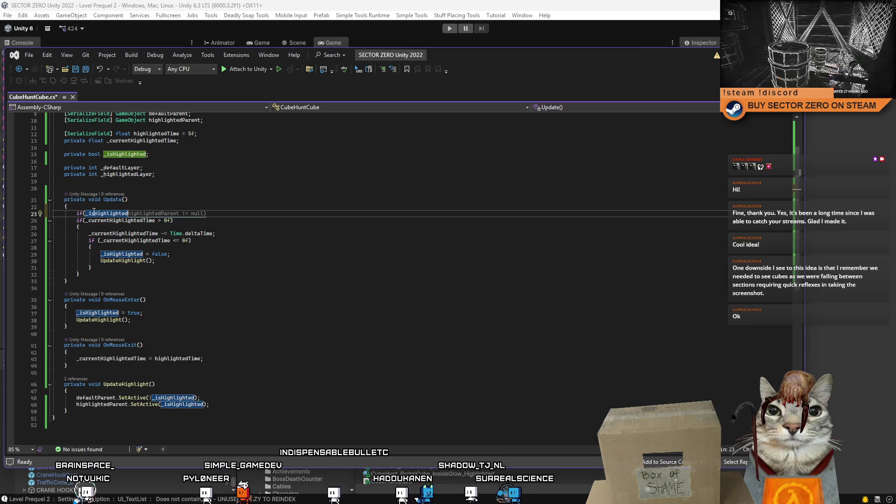
- Clear line 23 in Update() and check where _isHighlighted is reset to false
{"action": "left_click", "coordinate": [153, 211]}
{"action": "left_click", "coordinate": [160, 214]}
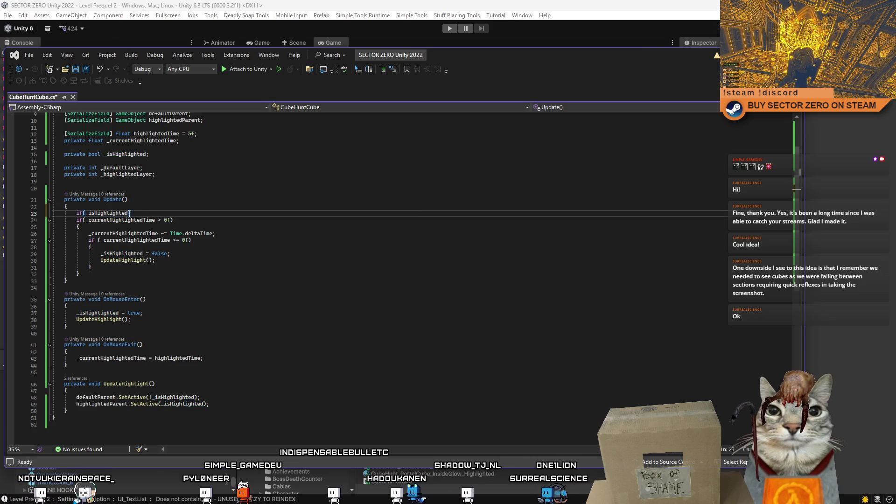
{"action": "left_click", "coordinate": [110, 212]}
{"action": "left_click", "coordinate": [146, 213]}
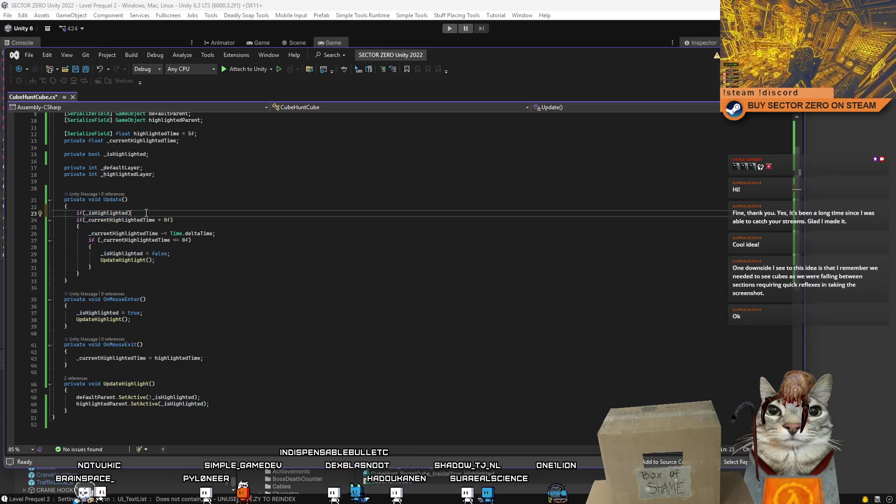
{"action": "left_click", "coordinate": [237, 214]}
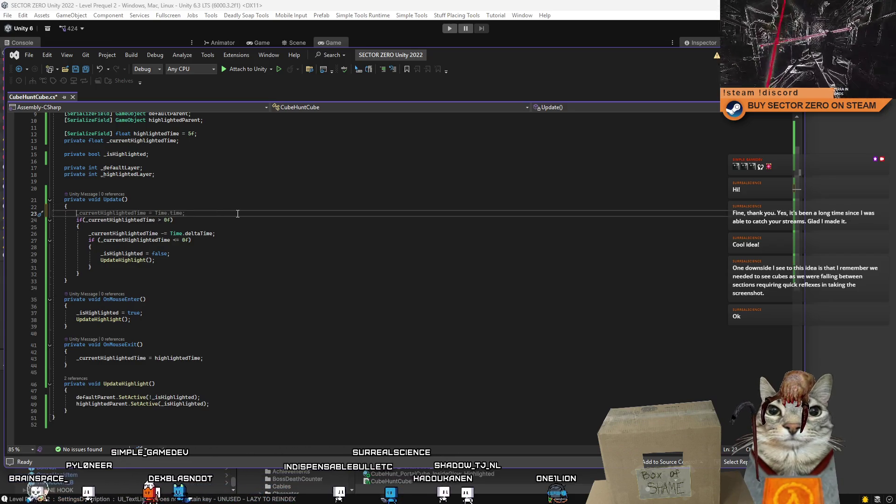
{"action": "left_click", "coordinate": [127, 248]}
{"action": "double_click", "coordinate": [126, 253]}
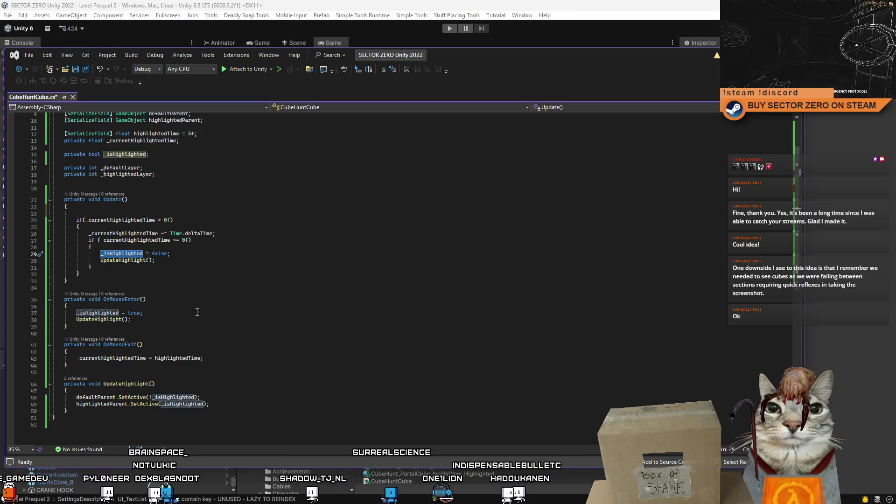
{"action": "left_click", "coordinate": [108, 212]}
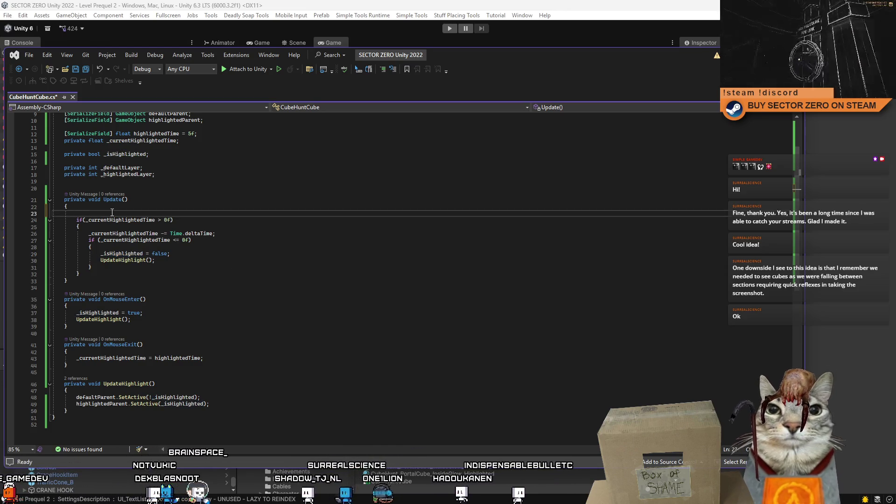
- Write the guard 'if(_isHighlighted) return;' at the start of Update() and return to Unity
{"action": "type", "text": "if(_isHighlighted"}
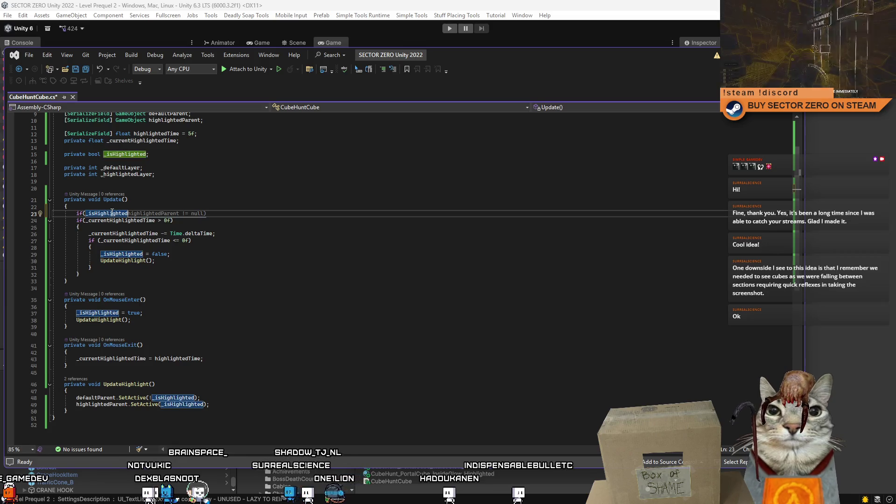
{"action": "type", "text": ")"}
{"action": "key", "text": "Return"}
{"action": "type", "text": "return;"}
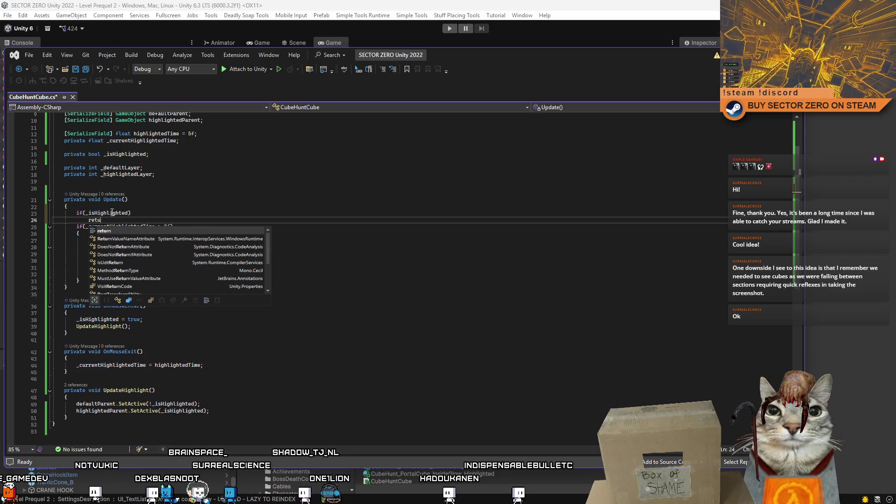
{"action": "key", "text": "Return"}
{"action": "key", "text": "Escape"}
{"action": "key", "text": "Down"}
{"action": "key", "text": "Down"}
{"action": "key", "text": "Down"}
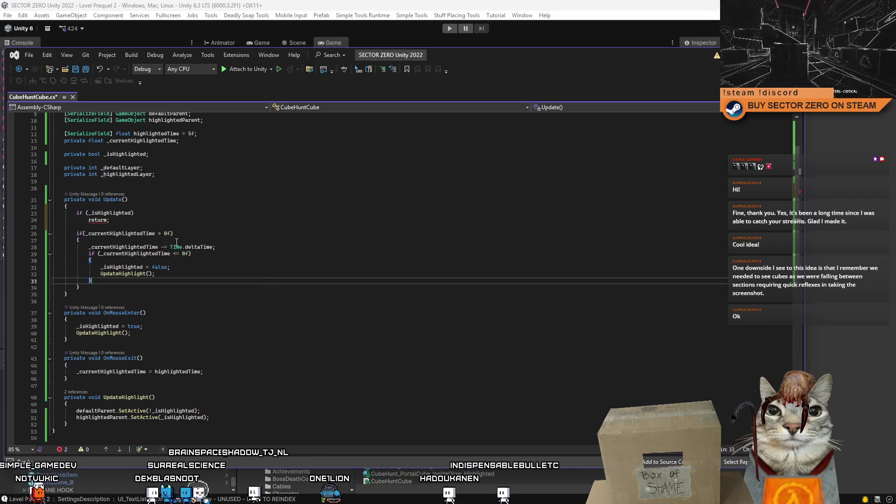
{"action": "double_click", "coordinate": [97, 220]}
{"action": "type", "text": "return"}
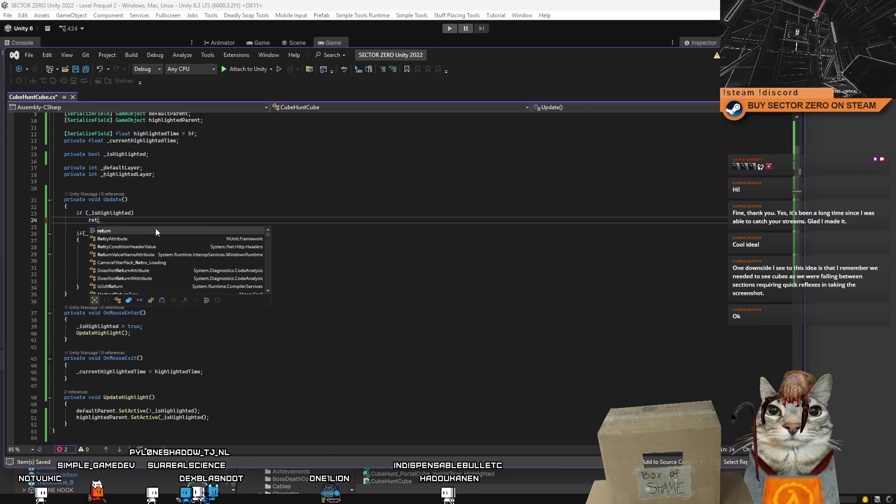
{"action": "type", "text": ";"}
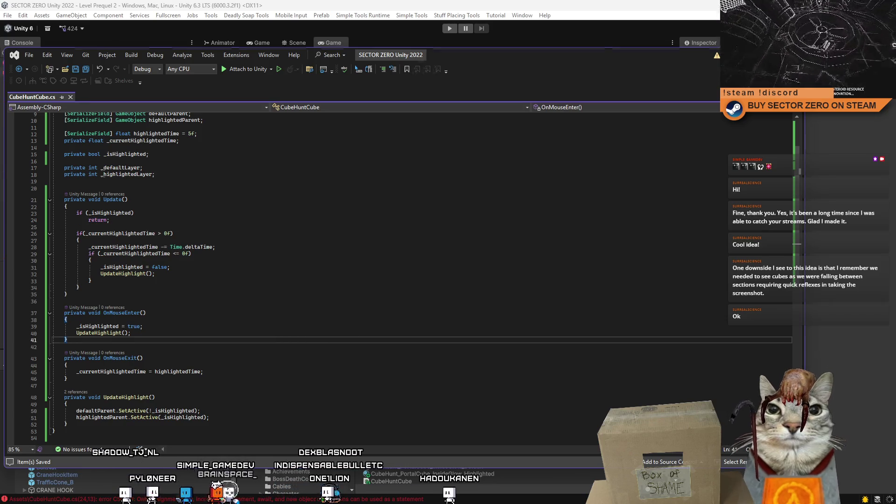
{"action": "left_click", "coordinate": [450, 29]}
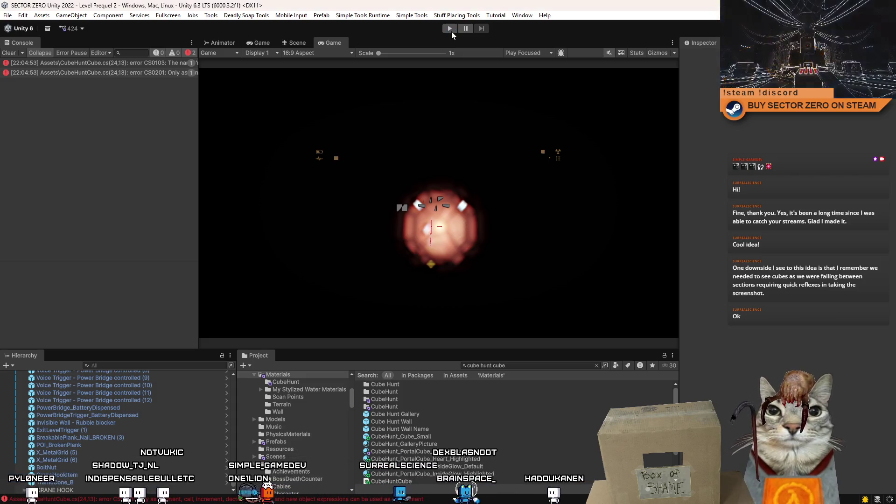
- Let the updated CubeHuntCube script recompile, then run the level in play mode
{"action": "left_click", "coordinate": [450, 29]}
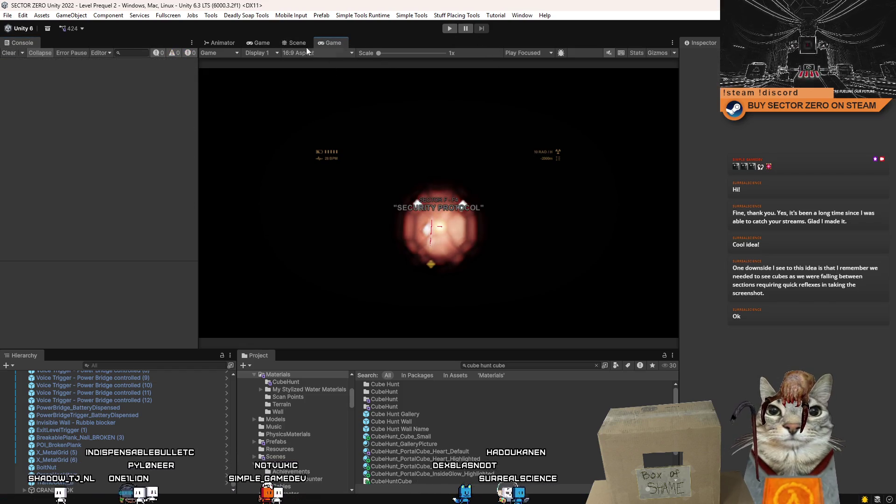
{"action": "left_click", "coordinate": [258, 43]}
{"action": "left_click", "coordinate": [328, 43]}
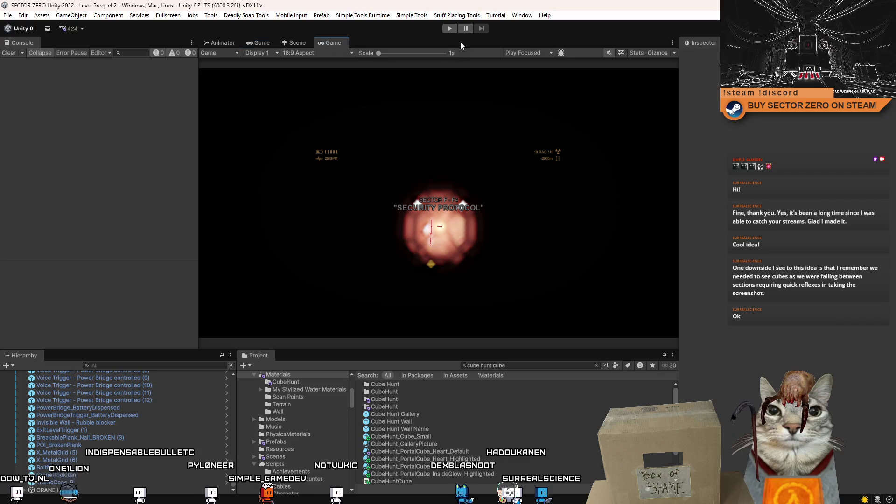
{"action": "left_click", "coordinate": [450, 28]}
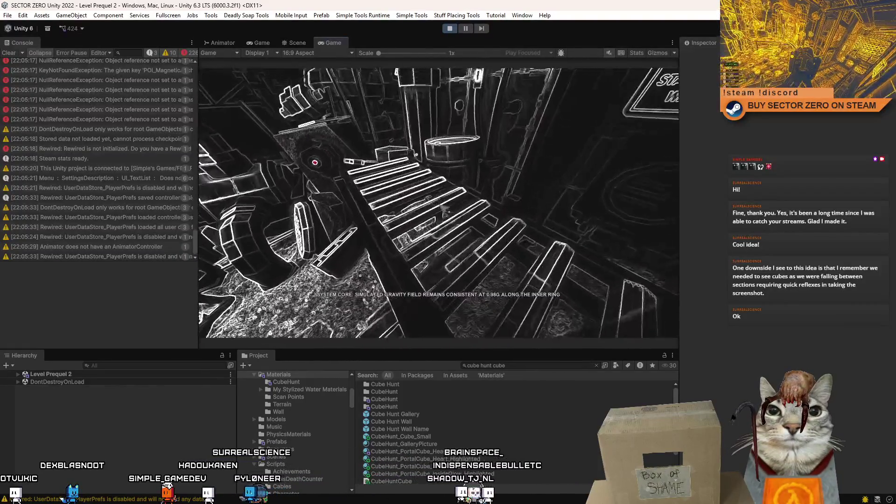
- Check the level in Scene and Game views, test the cube, then stop play mode and return to Visual Studio
{"action": "key", "text": "Escape"}
{"action": "left_click", "coordinate": [302, 41]}
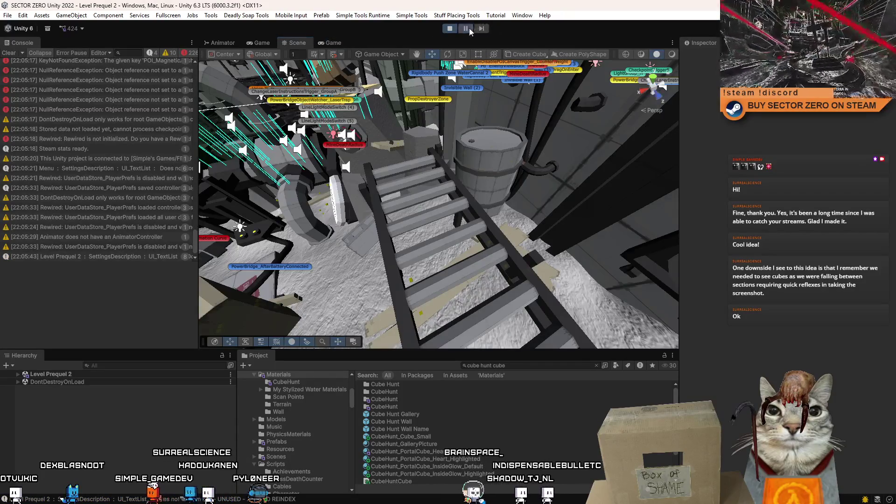
{"action": "left_click", "coordinate": [469, 29]}
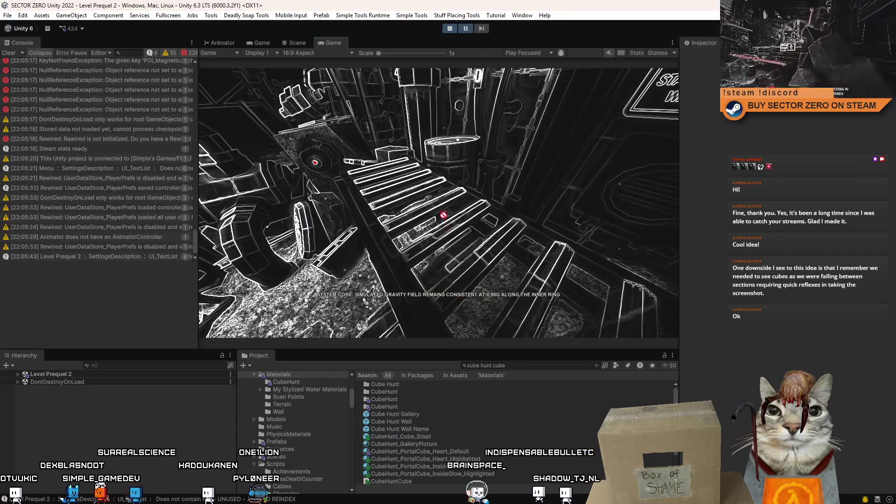
{"action": "left_click", "coordinate": [298, 42]}
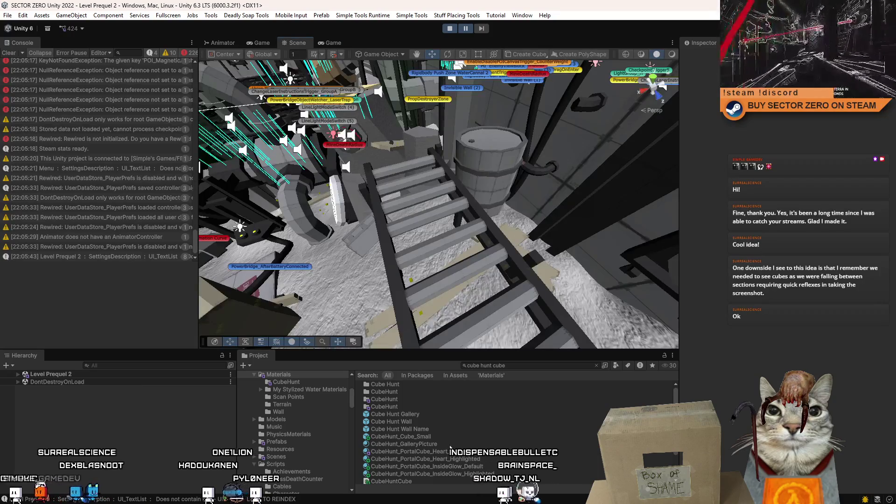
{"action": "left_click", "coordinate": [332, 43]}
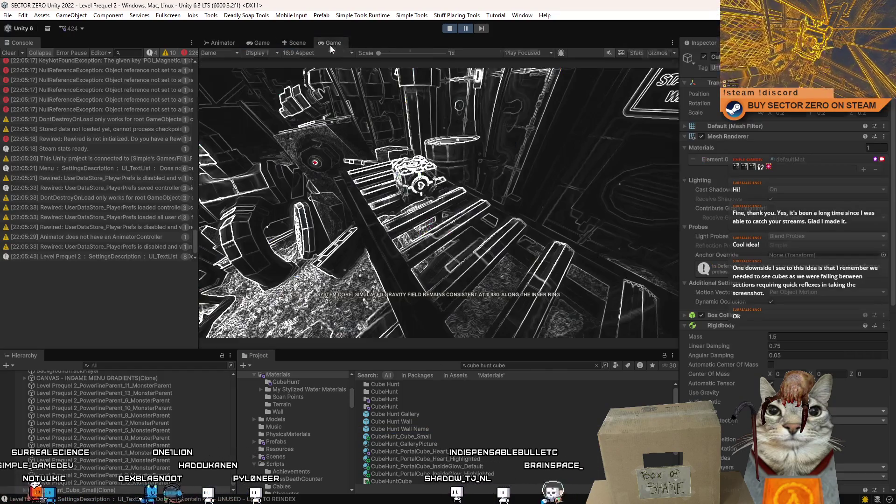
{"action": "left_click", "coordinate": [465, 29]}
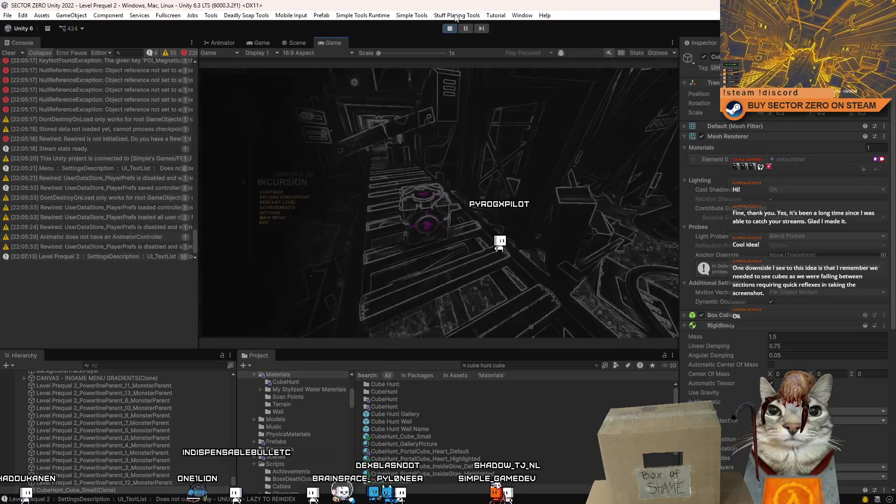
{"action": "key", "text": "ctrl+p"}
{"action": "key", "text": "alt+Tab"}
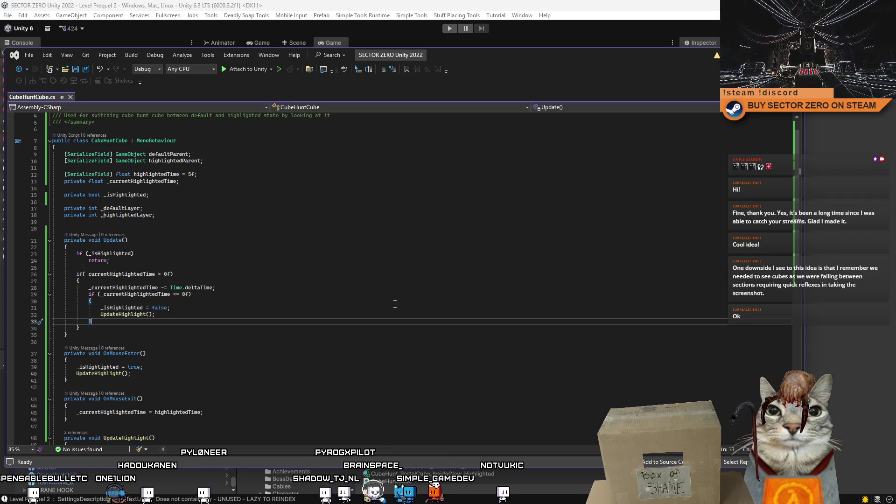
- Undo the early-return check at the top of Update()
{"action": "left_click", "coordinate": [395, 304]}
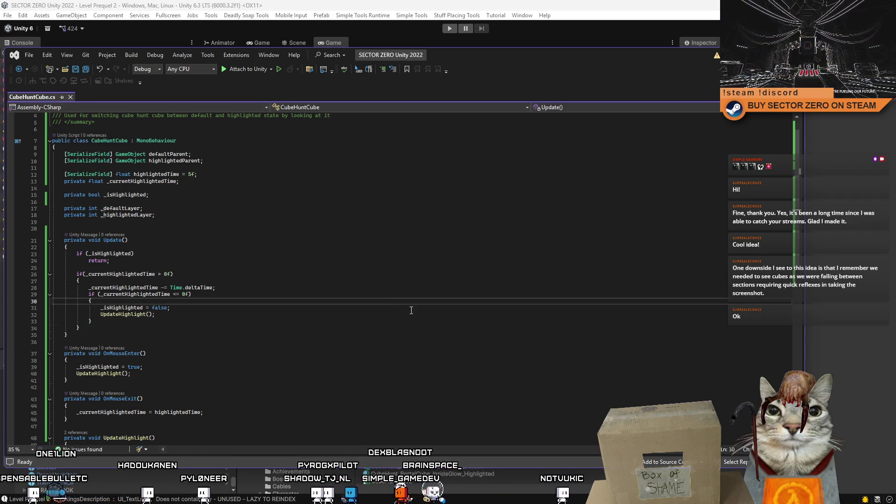
{"action": "scroll", "coordinate": [275, 308], "scroll_direction": "down", "scroll_amount": 2}
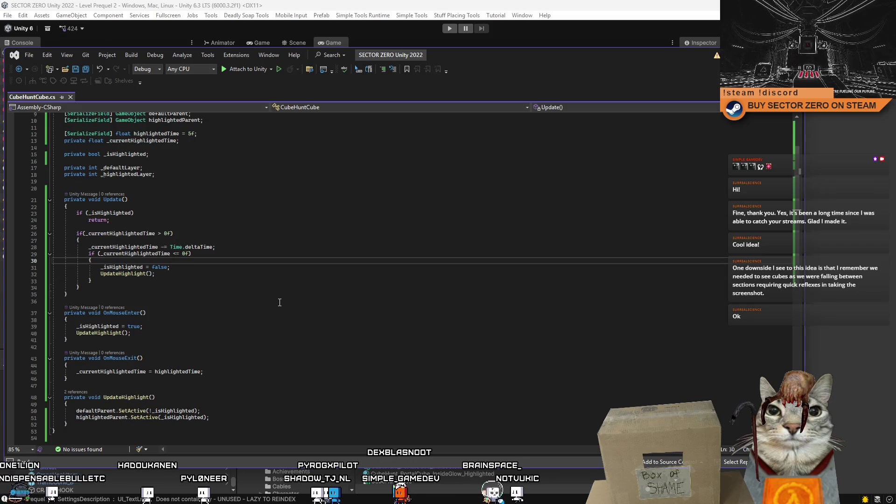
{"action": "scroll", "coordinate": [280, 303], "scroll_direction": "up", "scroll_amount": 3}
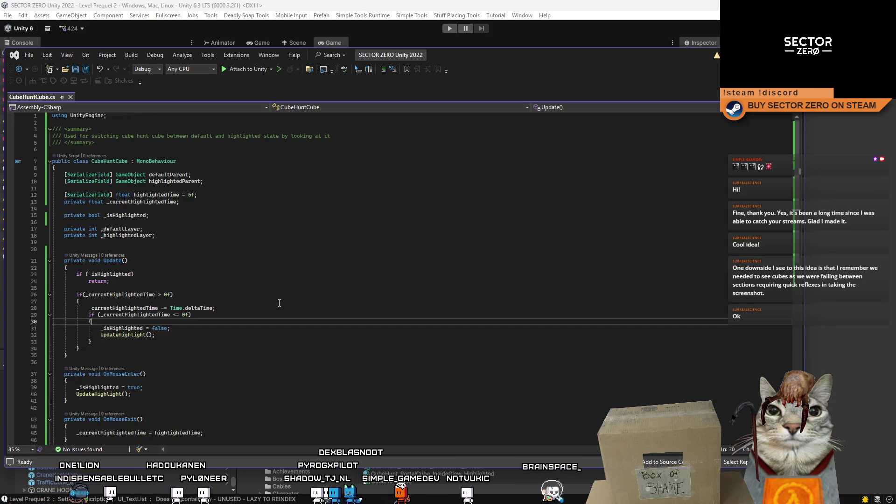
{"action": "scroll", "coordinate": [210, 256], "scroll_direction": "down", "scroll_amount": 5}
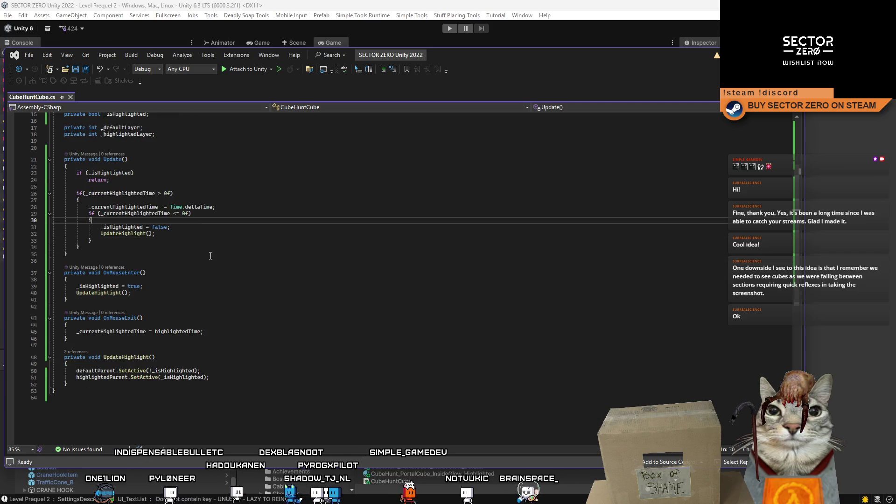
{"action": "left_click", "coordinate": [228, 260]}
{"action": "key", "text": "ctrl+z"}
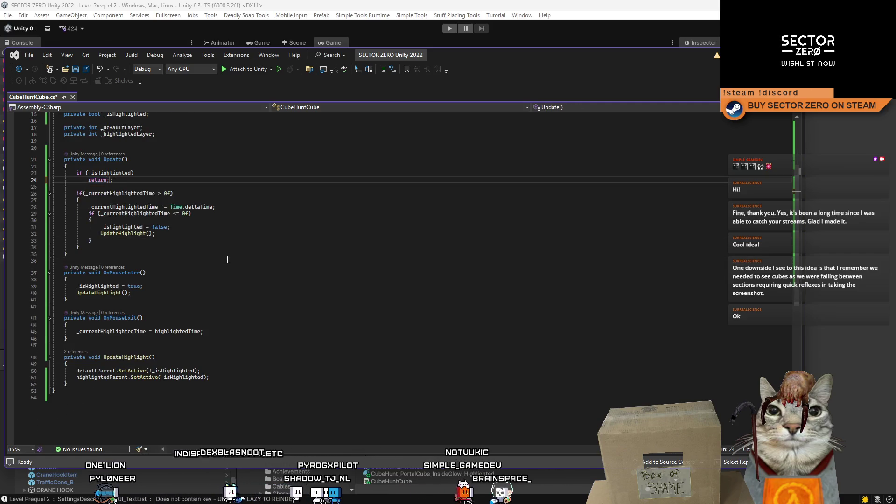
{"action": "left_click", "coordinate": [228, 259]}
{"action": "left_click", "coordinate": [294, 286]}
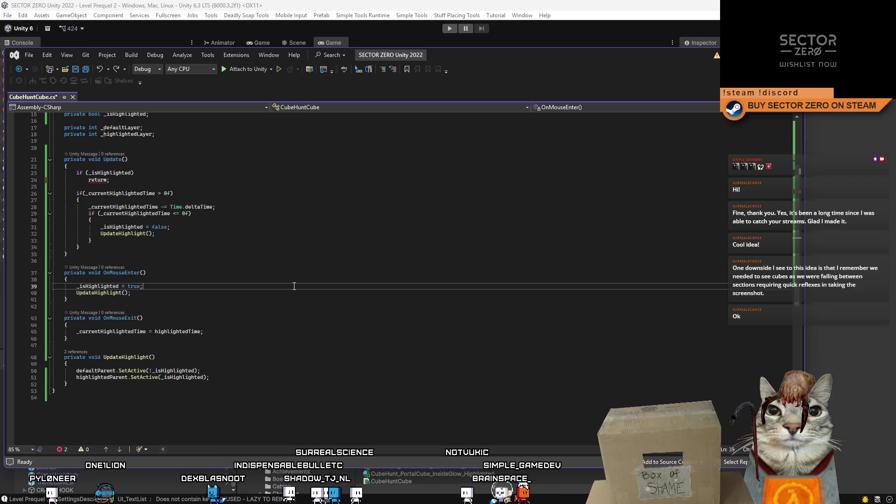
{"action": "key", "text": "ctrl+z"}
{"action": "key", "text": "ctrl+z"}
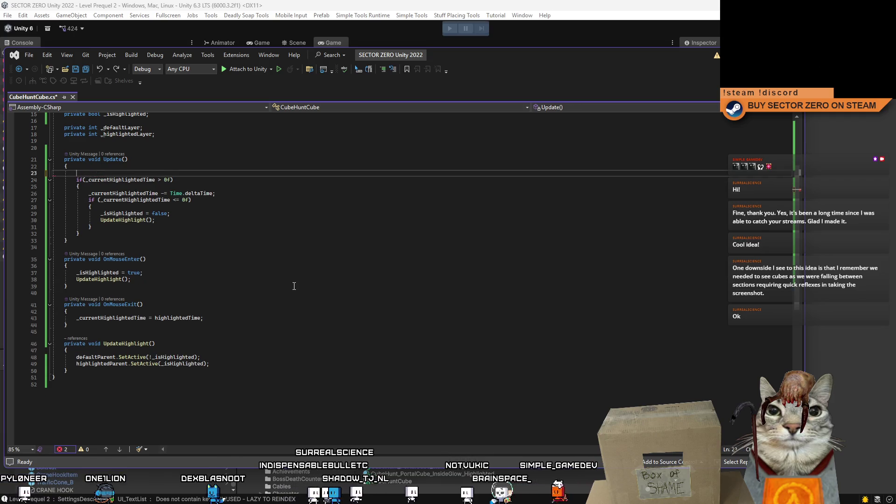
- Keep undoing until the timer countdown block is gone from Update()
{"action": "type", "text": "if("}
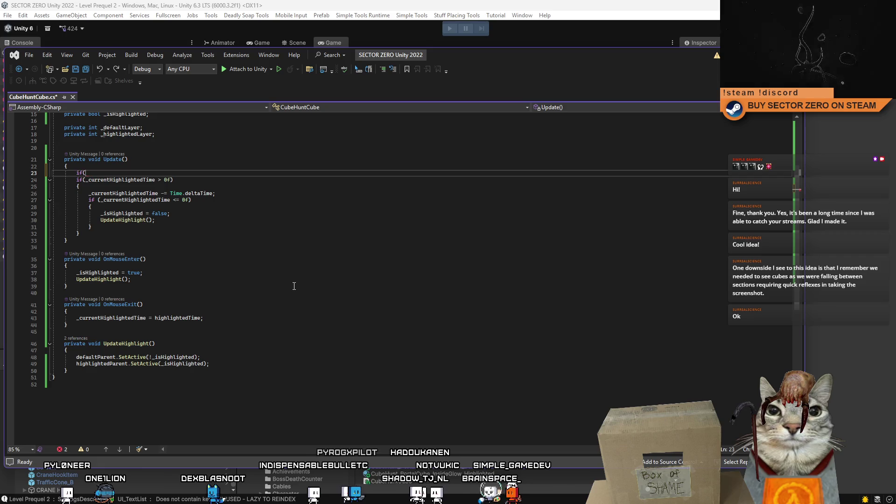
{"action": "key", "text": "ctrl+z"}
{"action": "key", "text": "ctrl+z"}
{"action": "key", "text": "ctrl+z"}
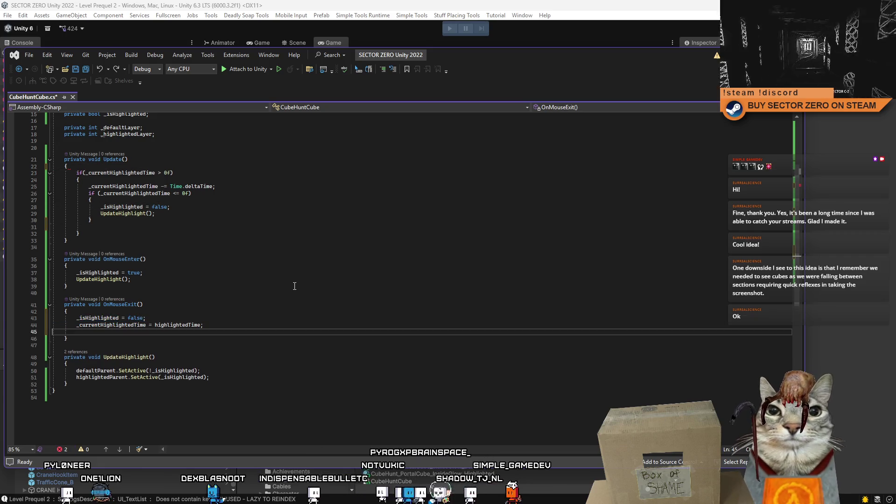
{"action": "key", "text": "ctrl+z"}
{"action": "key", "text": "ctrl+z"}
{"action": "key", "text": "ctrl+z"}
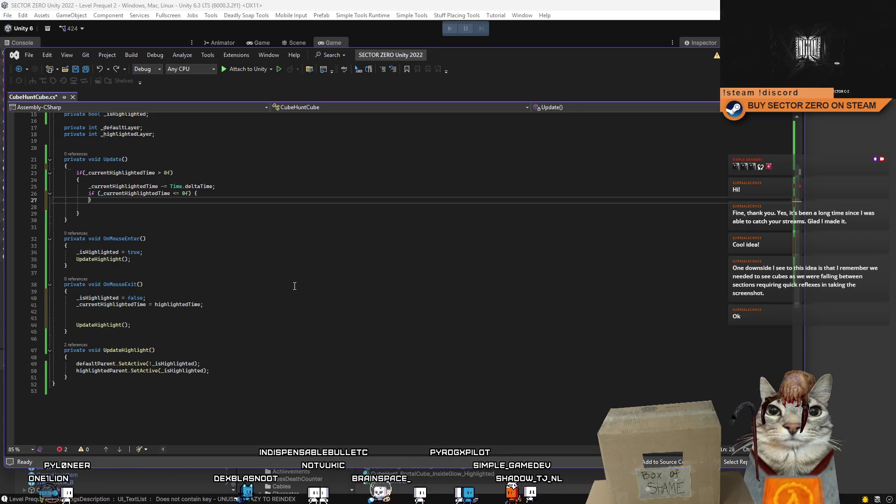
{"action": "key", "text": "ctrl+z"}
{"action": "key", "text": "ctrl+z"}
{"action": "key", "text": "ctrl+z"}
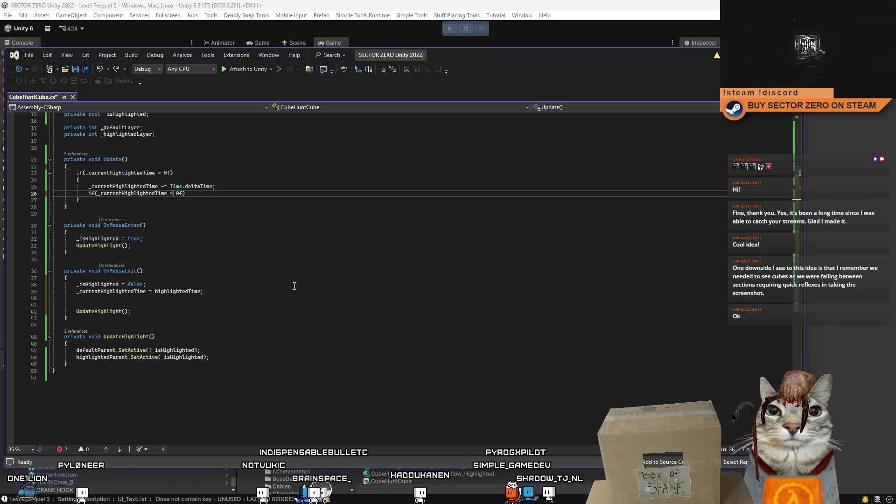
{"action": "key", "text": "ctrl+z"}
{"action": "key", "text": "ctrl+z"}
{"action": "key", "text": "ctrl+z"}
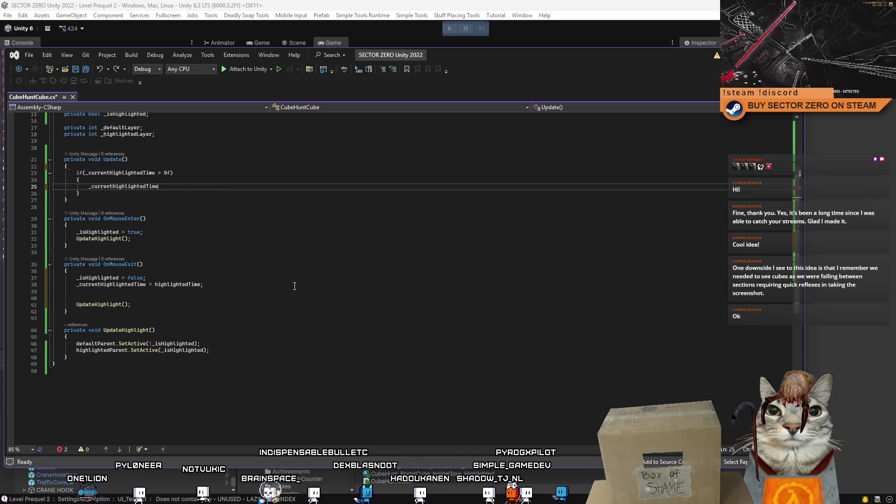
{"action": "key", "text": "ctrl+z"}
{"action": "key", "text": "ctrl+z"}
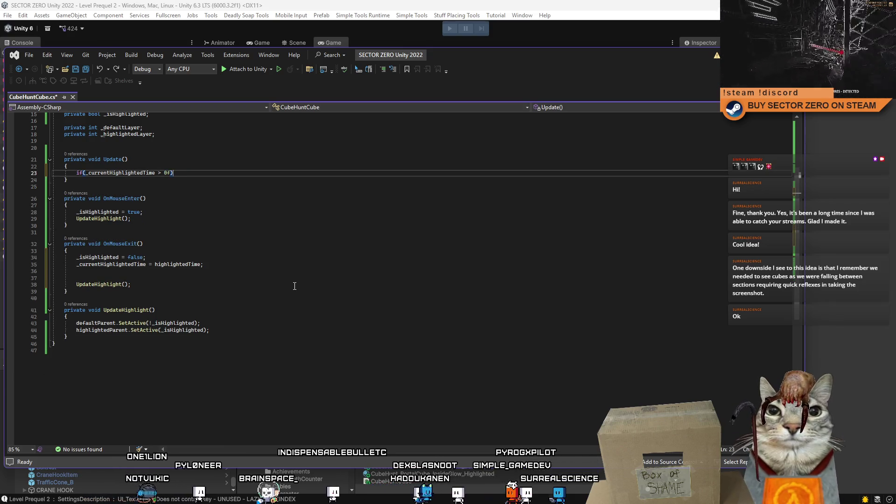
{"action": "key", "text": "ctrl+z"}
{"action": "key", "text": "ctrl+z"}
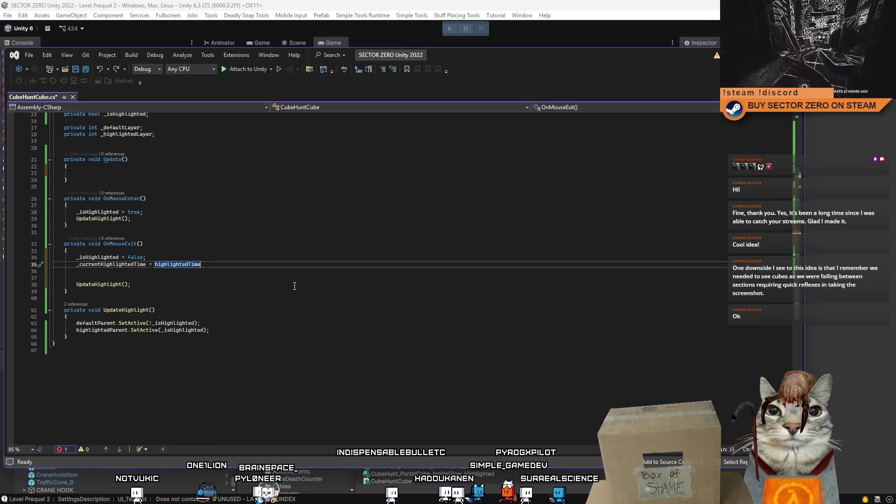
- Comment out the whole OnMouseExit method, save the script and return to Unity
{"action": "left_click", "coordinate": [206, 232]}
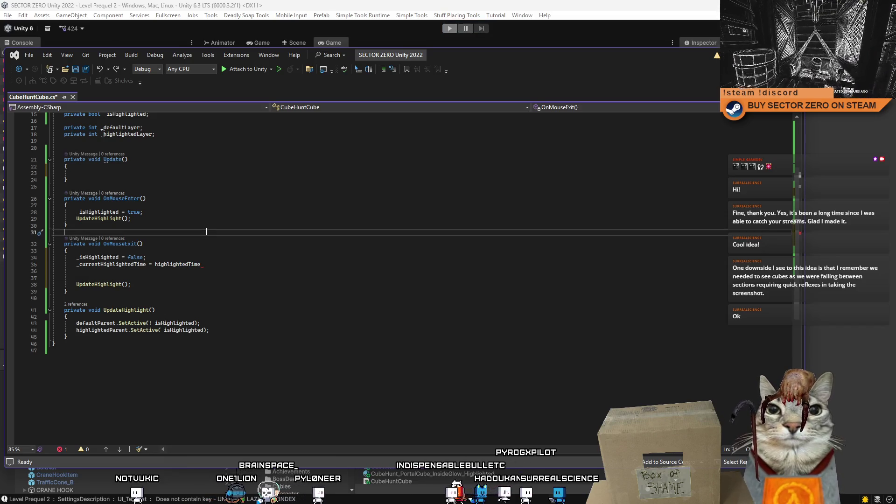
{"action": "scroll", "coordinate": [204, 233], "scroll_direction": "up", "scroll_amount": 1}
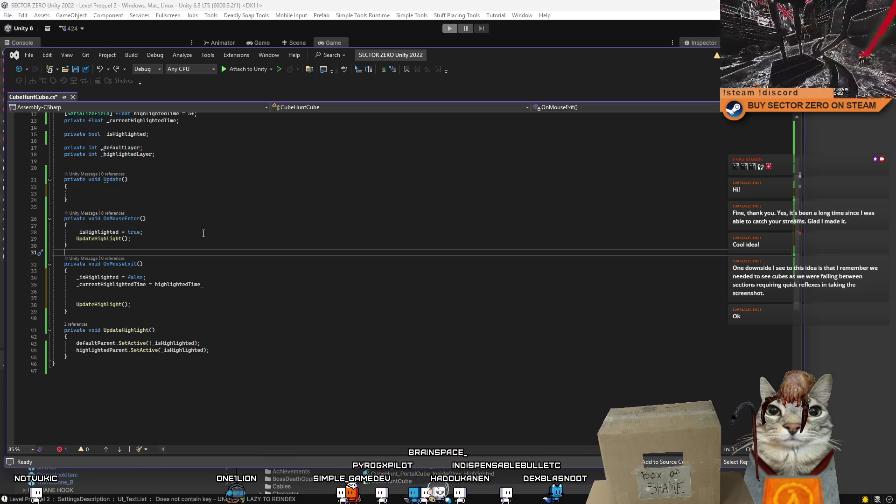
{"action": "left_click", "coordinate": [204, 233]}
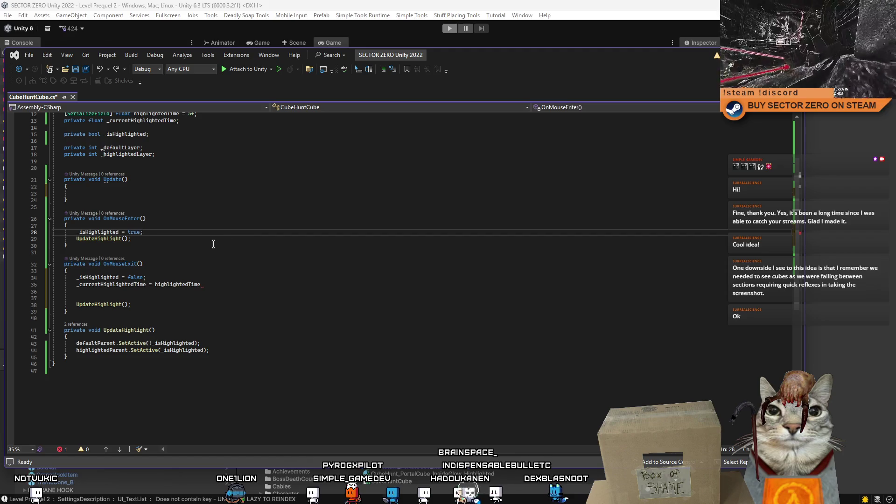
{"action": "left_click", "coordinate": [62, 264]}
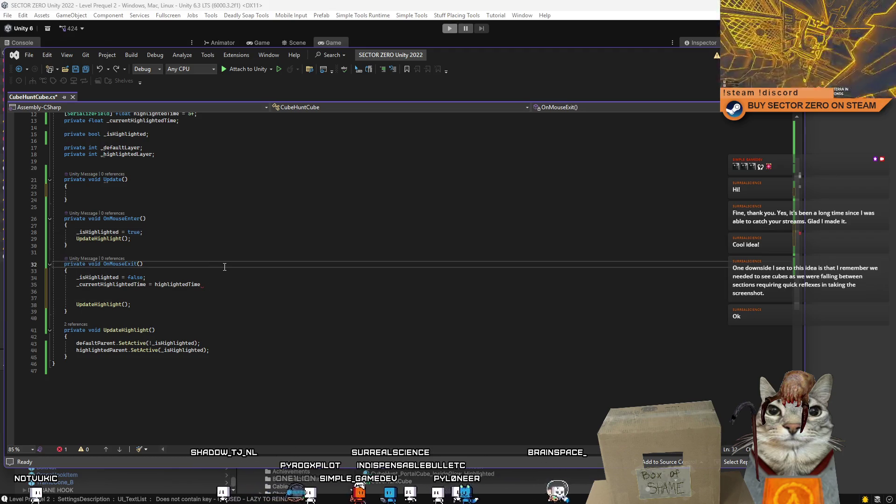
{"action": "type", "text": "/*"}
{"action": "left_click", "coordinate": [201, 312]}
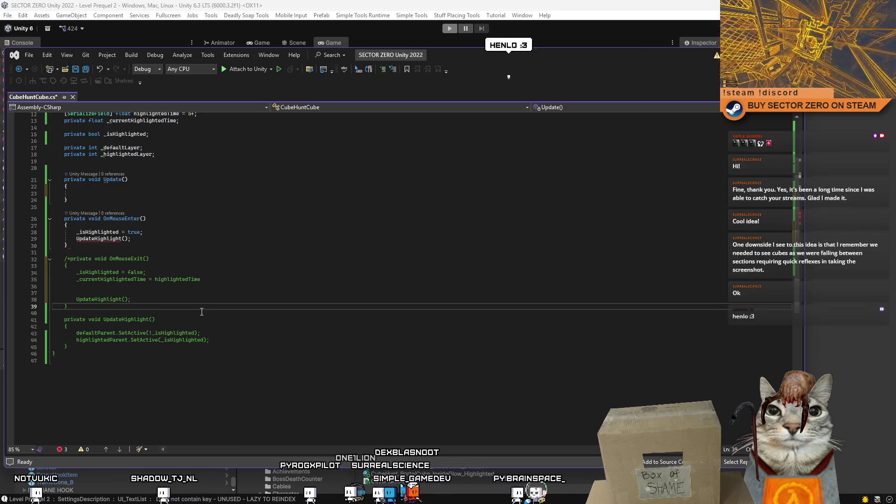
{"action": "type", "text": "*/"}
{"action": "key", "text": "ctrl+minus"}
{"action": "key", "text": "ctrl+minus"}
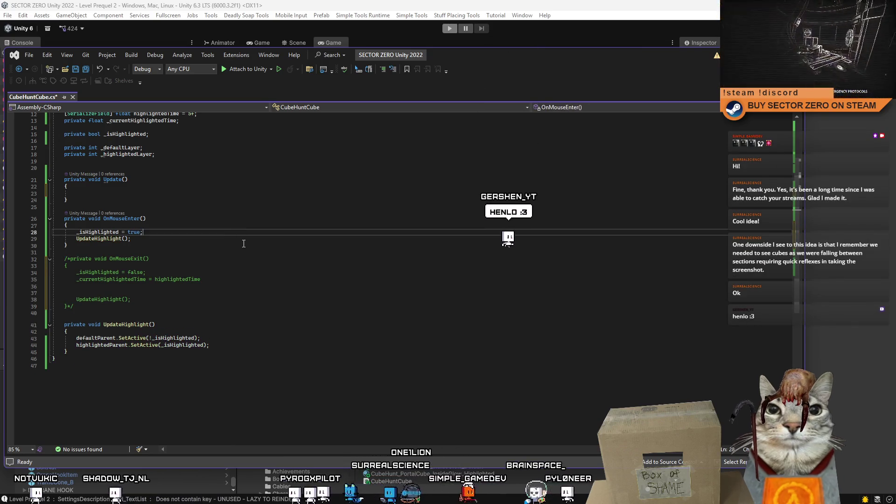
{"action": "key", "text": "ctrl+s"}
{"action": "scroll", "coordinate": [259, 280], "scroll_direction": "up", "scroll_amount": 3}
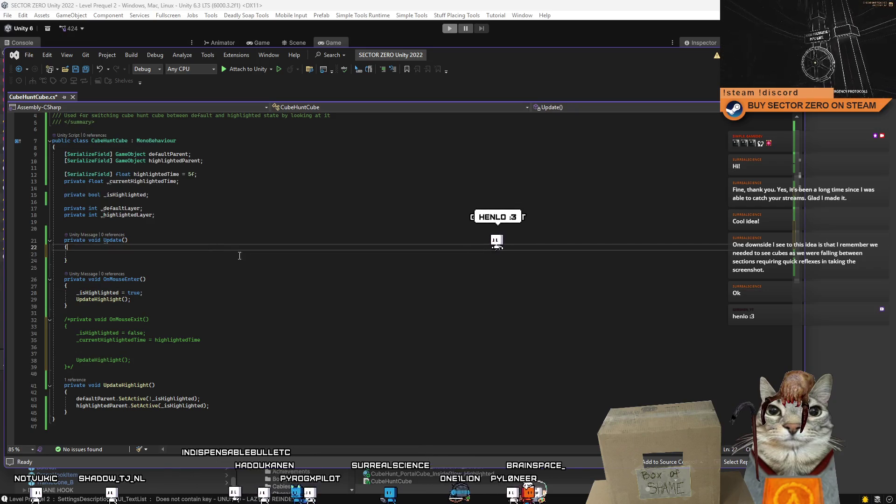
{"action": "left_click", "coordinate": [313, 302]}
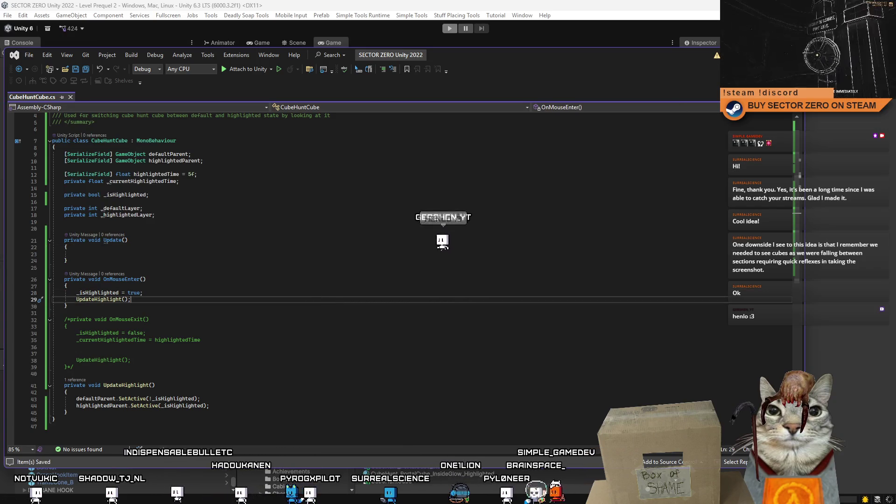
{"action": "key", "text": "alt+Tab"}
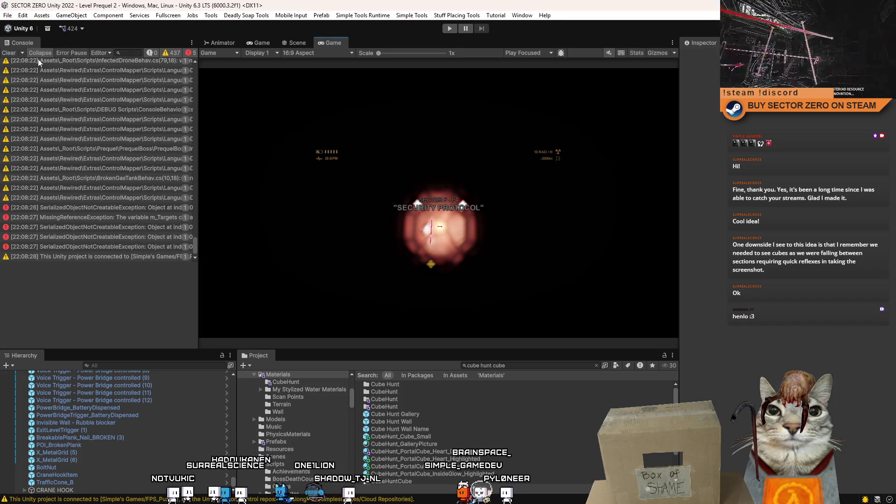
- Clear the console, enter play mode, pause the game and view the stairs in Scene view
{"action": "left_click", "coordinate": [9, 54]}
{"action": "left_click", "coordinate": [448, 30]}
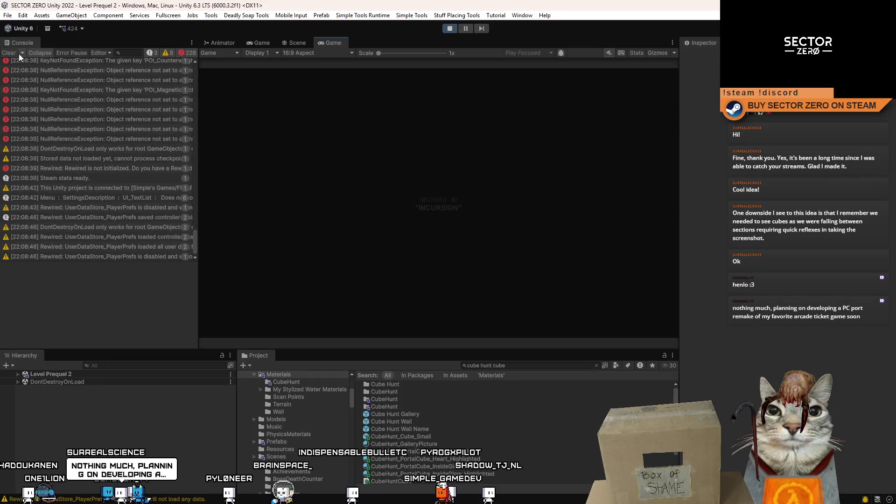
{"action": "left_click", "coordinate": [22, 53]}
{"action": "left_click", "coordinate": [9, 53]}
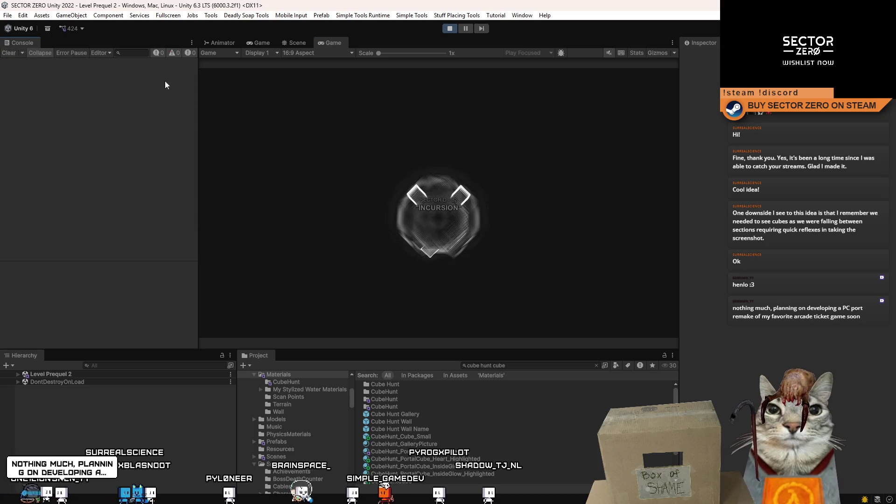
{"action": "left_click", "coordinate": [294, 42]}
{"action": "left_click", "coordinate": [333, 43]}
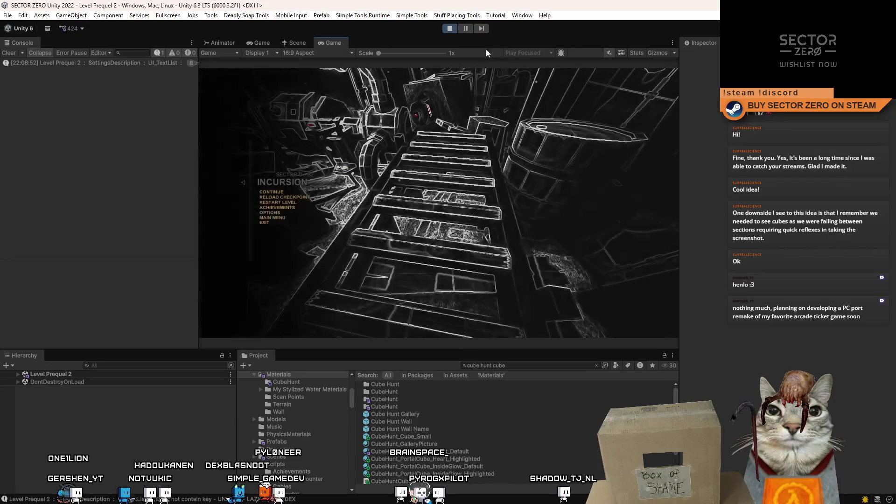
{"action": "left_click", "coordinate": [466, 29]}
{"action": "left_click", "coordinate": [304, 43]}
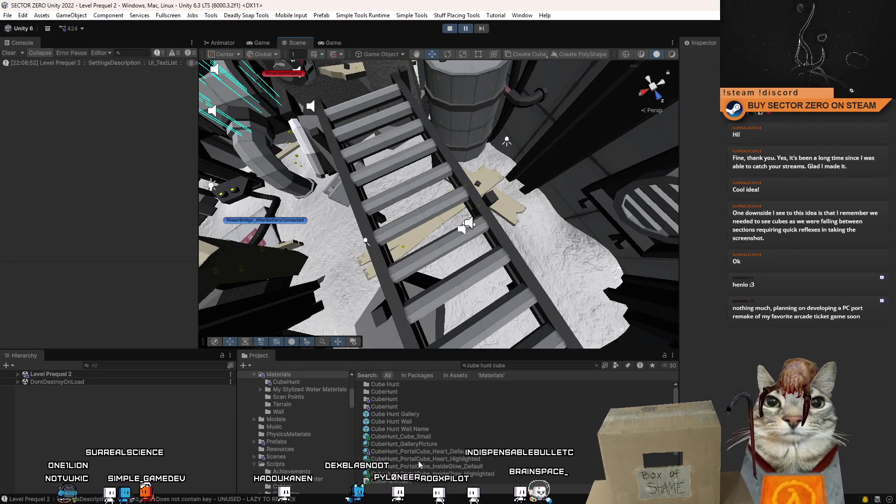
- Drag CubeHunt_Cube_Small onto the stairs, clear the project search and maximize the Game view
{"action": "left_click_drag", "start_coordinate": [432, 438], "coordinate": [399, 137]}
{"action": "left_click", "coordinate": [333, 43]}
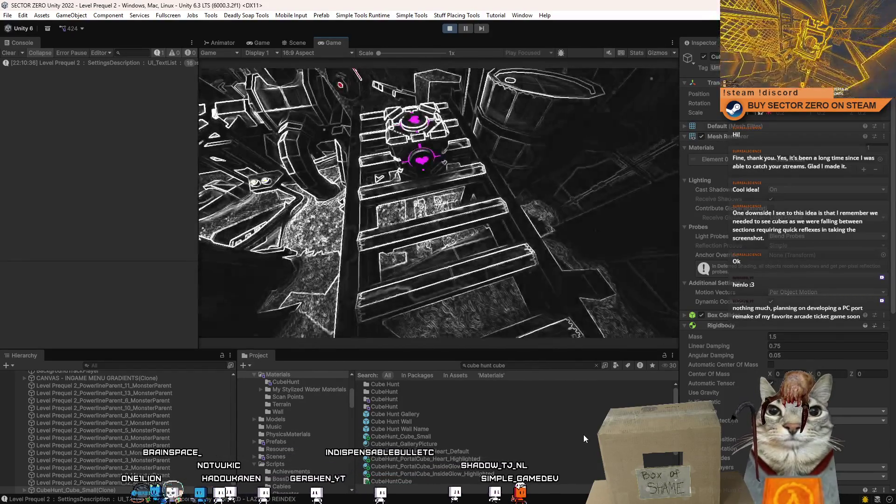
{"action": "left_click", "coordinate": [596, 365]}
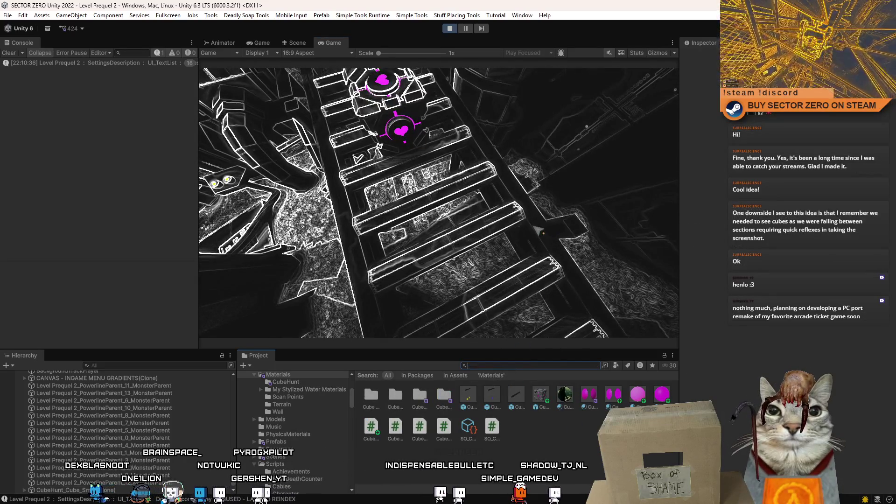
{"action": "double_click", "coordinate": [336, 42]}
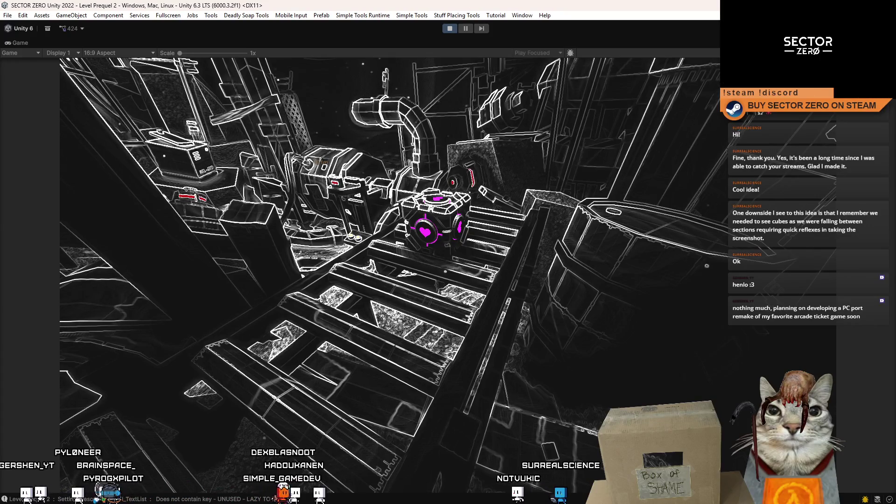
- Walk up to the heart cube and grab it, then restore the layout and stop play mode
{"action": "key", "text": "w"}
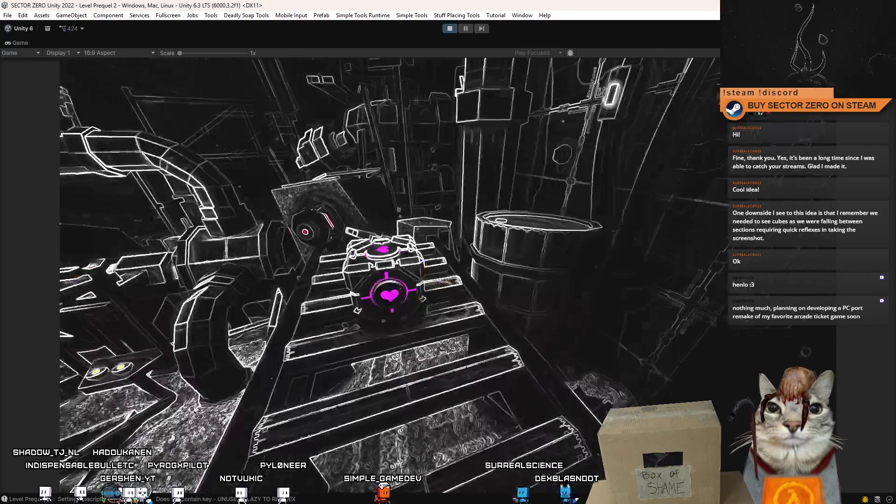
{"action": "left_click", "coordinate": [448, 277]}
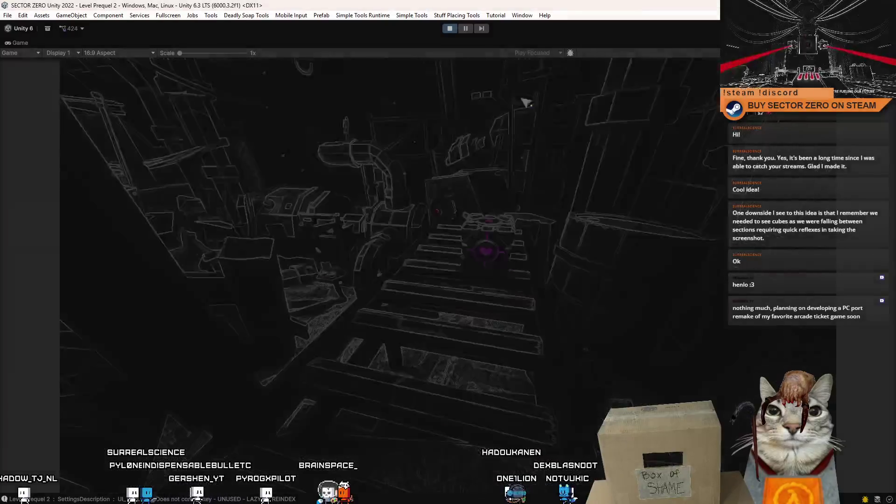
{"action": "key", "text": "Escape"}
{"action": "left_click", "coordinate": [469, 29]}
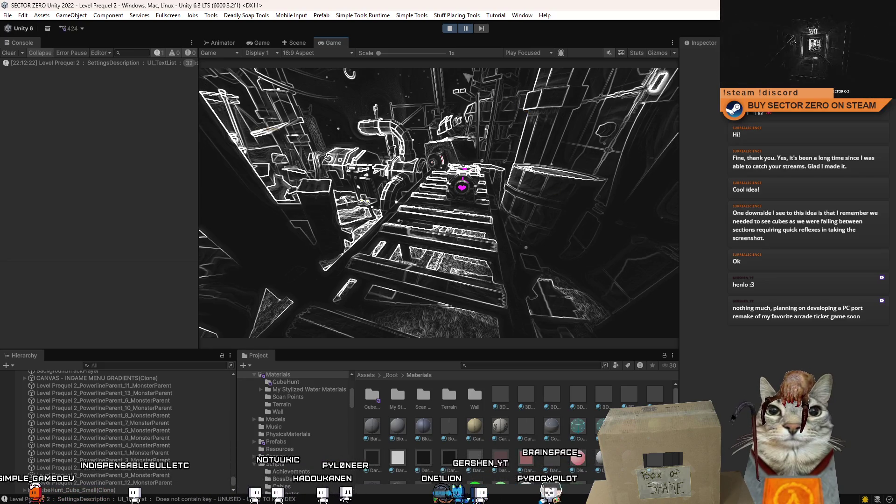
{"action": "left_click", "coordinate": [452, 30]}
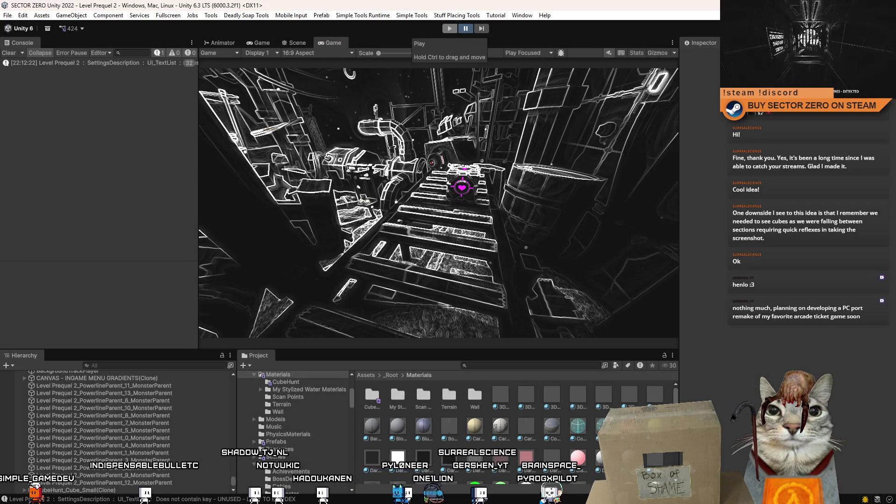
- Undo the half-typed timer line and earlier timer edits in CubeHuntCube.cs
{"action": "key", "text": "alt+Tab"}
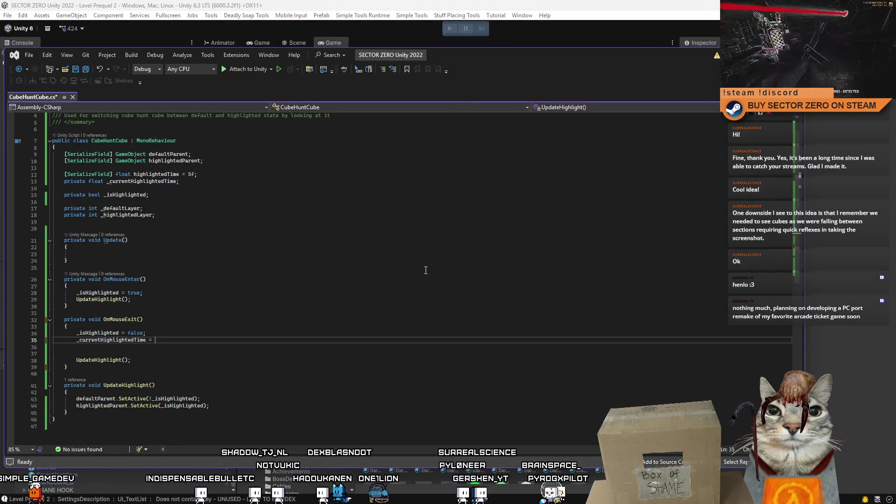
{"action": "key", "text": "ctrl+z"}
{"action": "key", "text": "ctrl+z"}
{"action": "key", "text": "ctrl+z"}
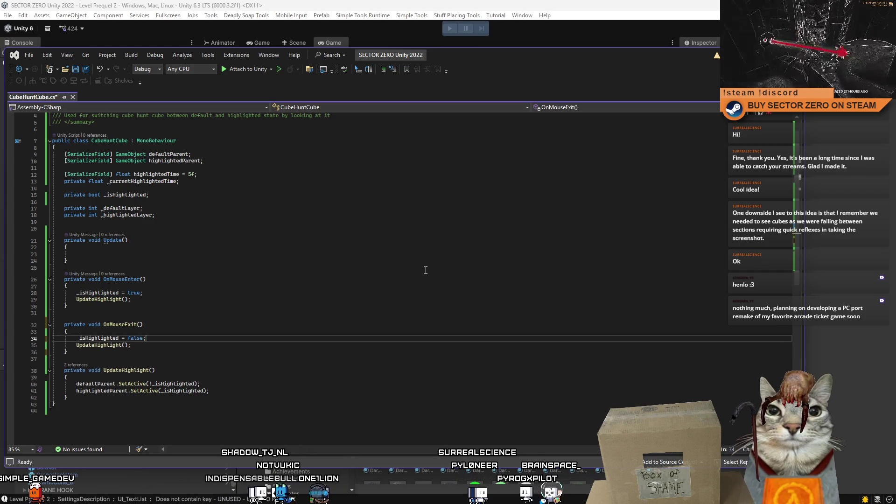
{"action": "key", "text": "ctrl+z"}
{"action": "key", "text": "ctrl+z"}
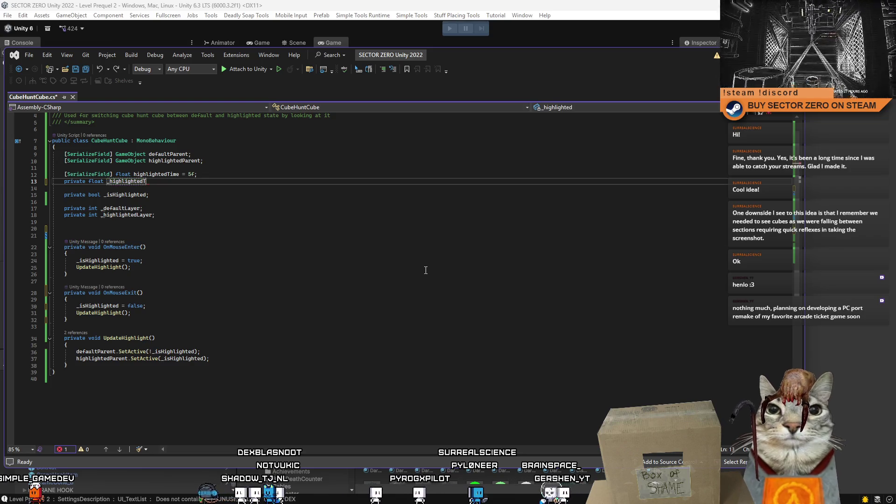
{"action": "key", "text": "ctrl+z"}
{"action": "key", "text": "Down"}
{"action": "key", "text": "Down"}
- Delete the highlightedTime and unused layer fields, remove a blank line, and save
{"action": "mouse_move", "coordinate": [164, 182]}
{"action": "left_mouse_down"}
{"action": "mouse_move", "coordinate": [54, 181]}
{"action": "mouse_move", "coordinate": [54, 168]}
{"action": "left_mouse_up"}
{"action": "key", "text": "Delete"}
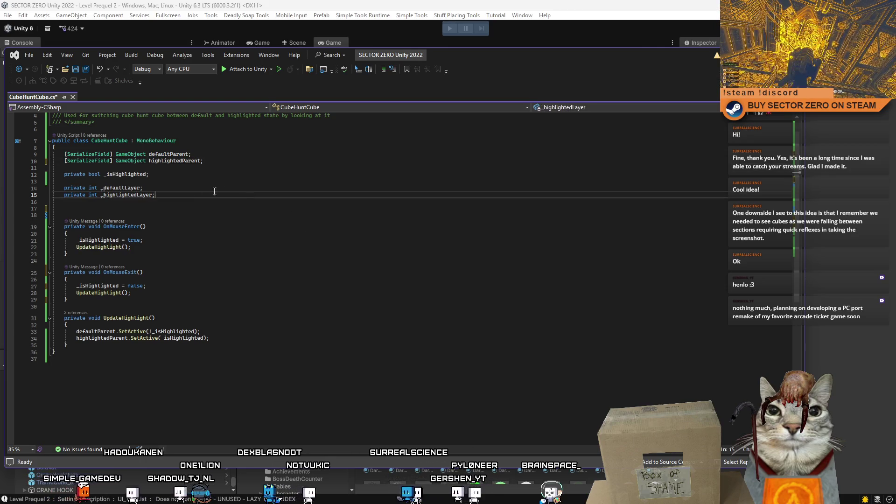
{"action": "mouse_move", "coordinate": [64, 208]}
{"action": "left_mouse_down"}
{"action": "mouse_move", "coordinate": [18, 206]}
{"action": "mouse_move", "coordinate": [17, 185]}
{"action": "left_mouse_up"}
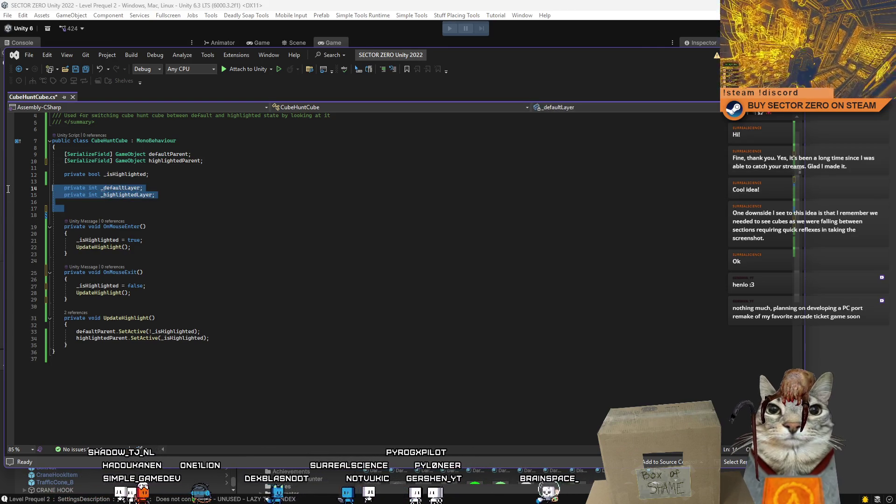
{"action": "key", "text": "Delete"}
{"action": "key", "text": "Delete"}
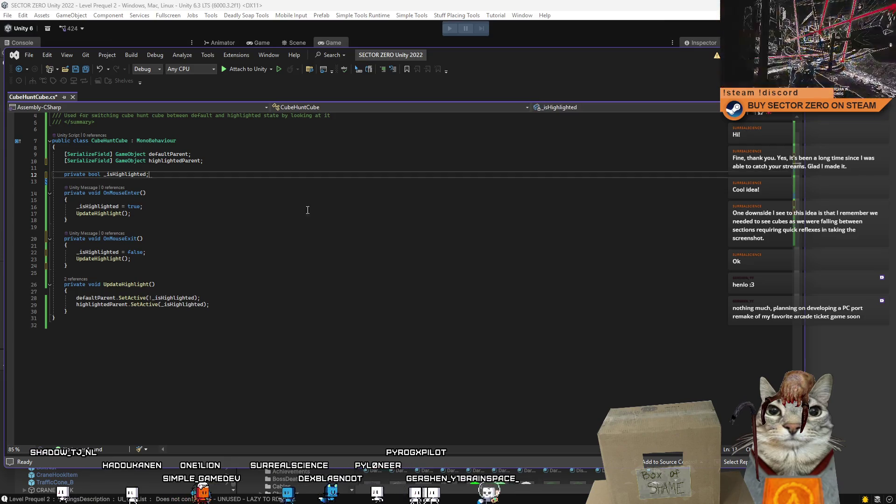
{"action": "left_click", "coordinate": [345, 228]}
{"action": "left_click", "coordinate": [407, 249]}
{"action": "key", "text": "ctrl+s"}
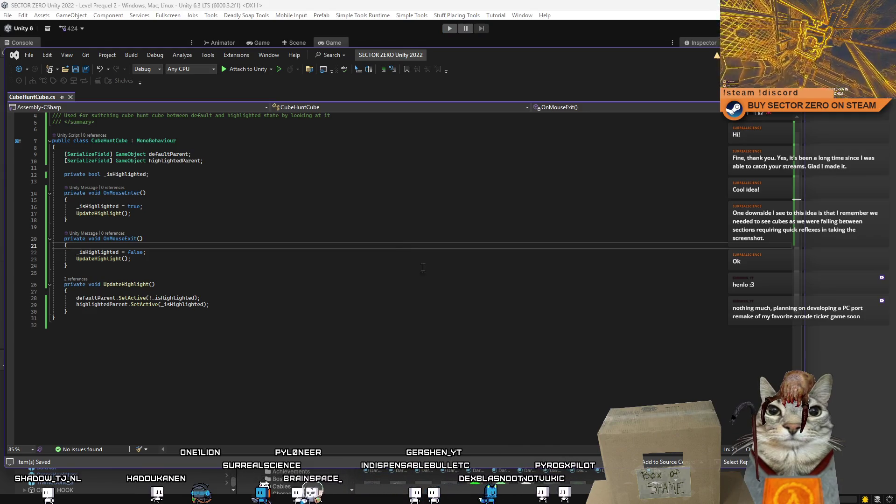
- Replace the whole script with a pasted timer version using highlightPersistTime = 3f
{"action": "key", "text": "ctrl+a"}
{"action": "scroll", "coordinate": [423, 267], "scroll_direction": "up", "scroll_amount": 1}
{"action": "left_click", "coordinate": [155, 305]}
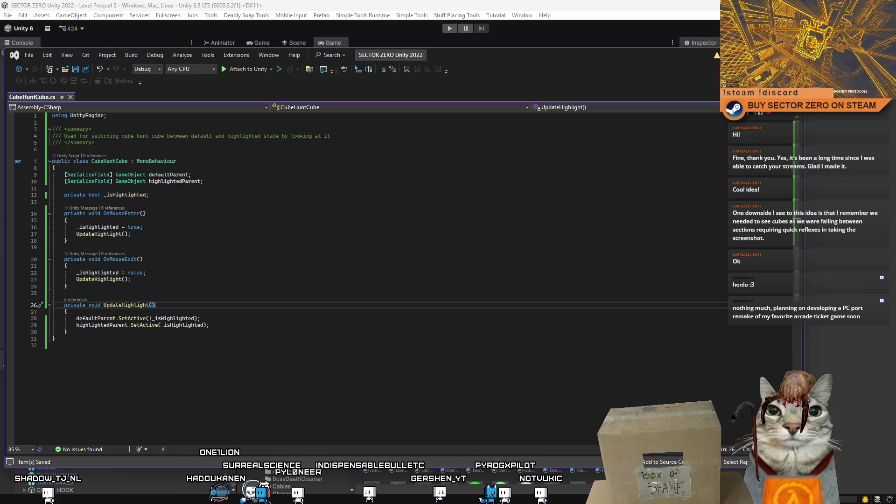
{"action": "left_click", "coordinate": [334, 219]}
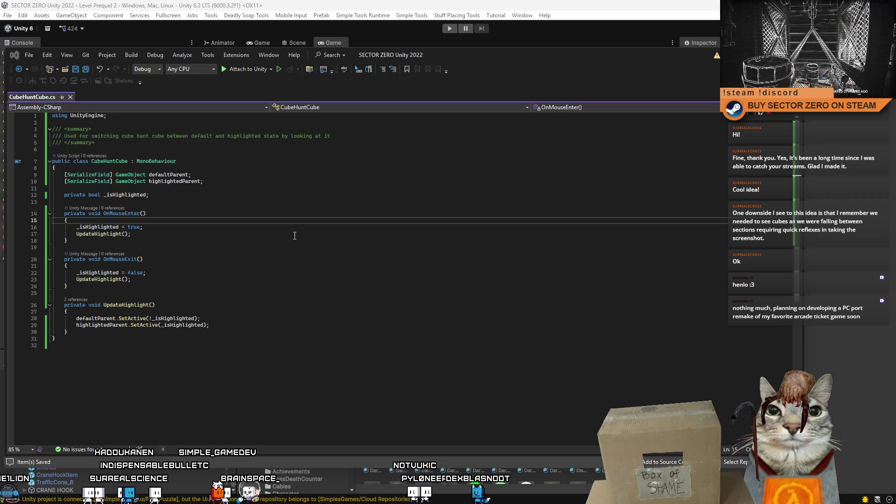
{"action": "key", "text": "ctrl+a"}
{"action": "key", "text": "ctrl+v"}
- Review the highlightPersistTime timer reset and Update expiry code, then return to Unity to recompile
{"action": "left_click", "coordinate": [361, 262]}
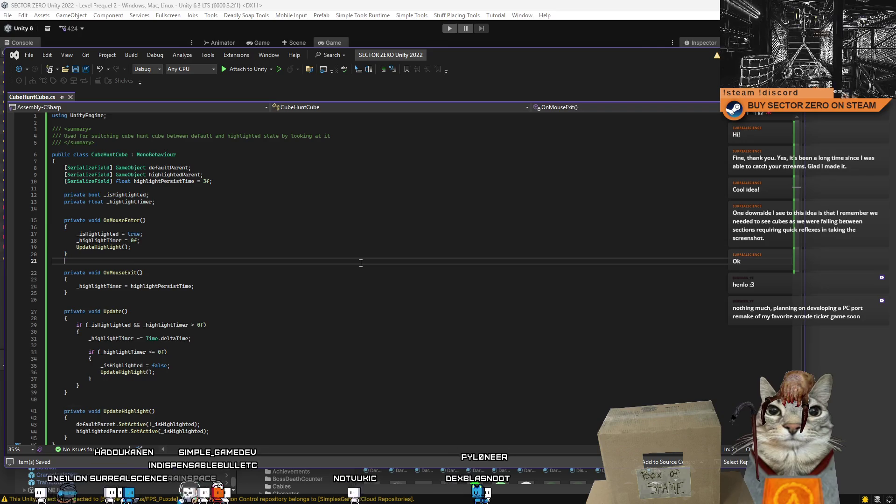
{"action": "double_click", "coordinate": [164, 181]}
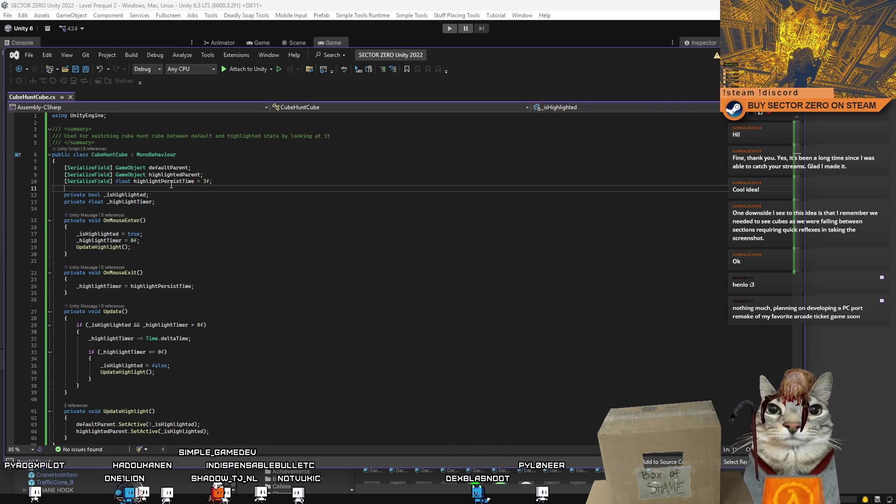
{"action": "left_click", "coordinate": [303, 241]}
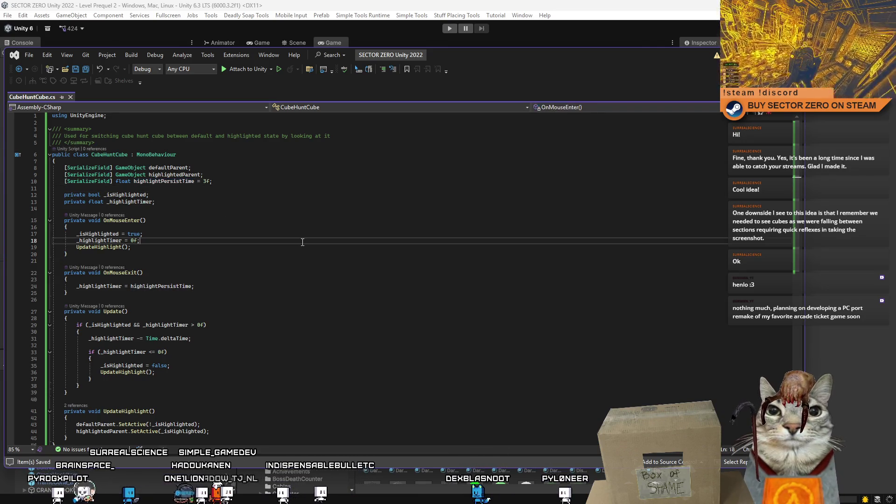
{"action": "scroll", "coordinate": [300, 241], "scroll_direction": "down", "scroll_amount": 3}
{"action": "left_click", "coordinate": [380, 256]}
{"action": "left_click", "coordinate": [196, 304]}
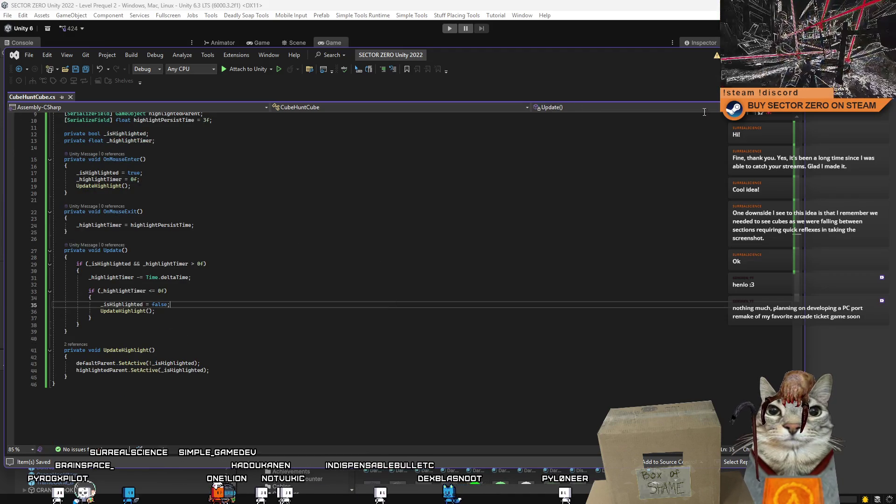
{"action": "left_click", "coordinate": [445, 33]}
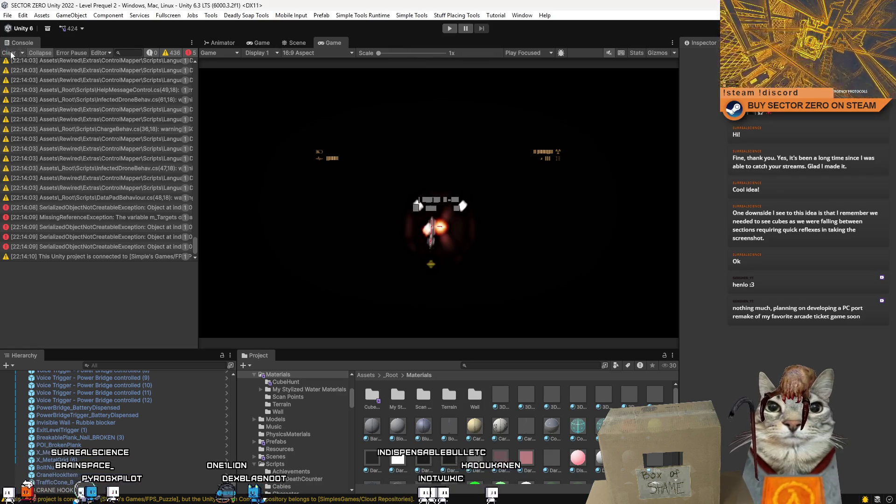
- Enter play mode to test the timer-based cube highlight
{"action": "left_click", "coordinate": [449, 29]}
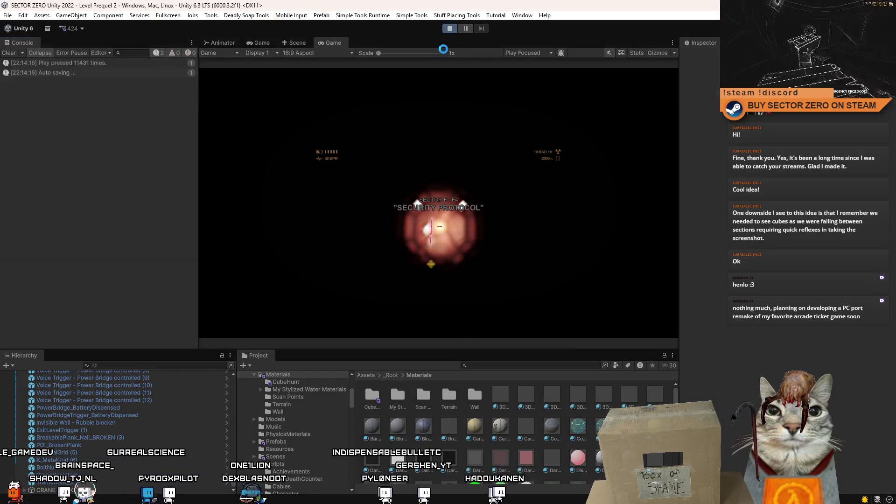
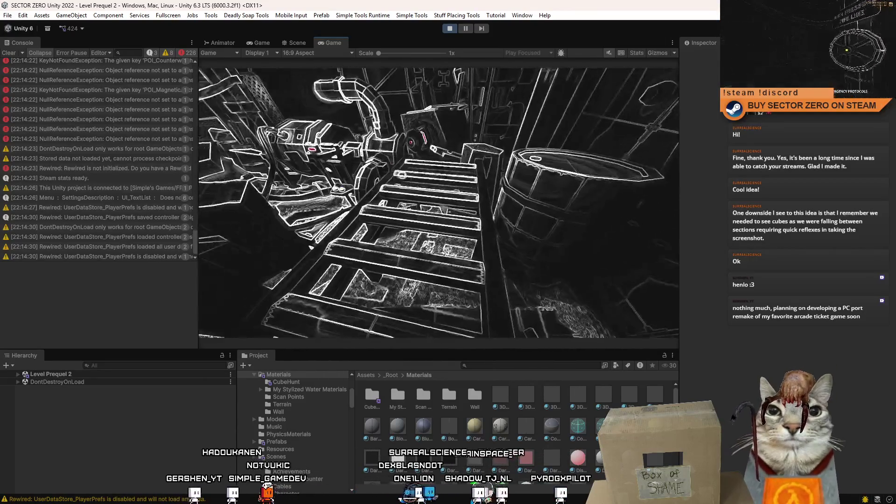
- Pause play, find the 'cube hunt' prefabs, and place CubeHunt_Cube_Small on the ladder
{"action": "left_click", "coordinate": [468, 29]}
{"action": "left_click", "coordinate": [298, 42]}
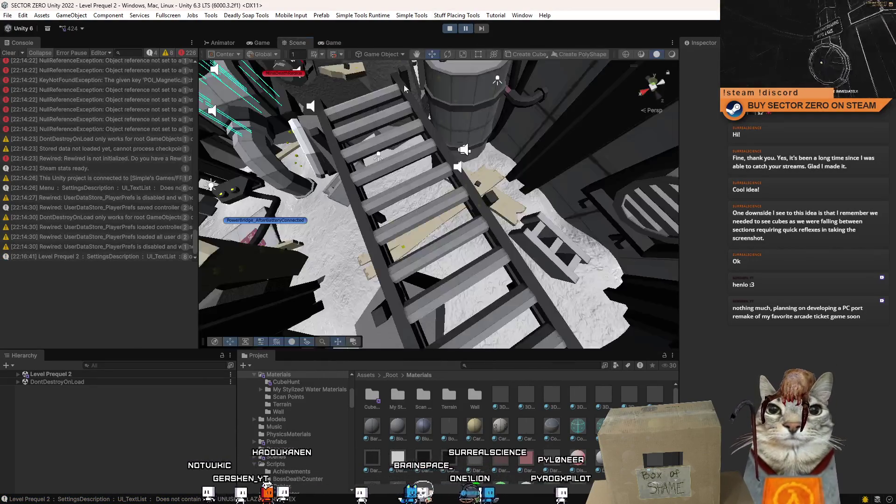
{"action": "scroll", "coordinate": [552, 153], "scroll_direction": "up", "scroll_amount": 2}
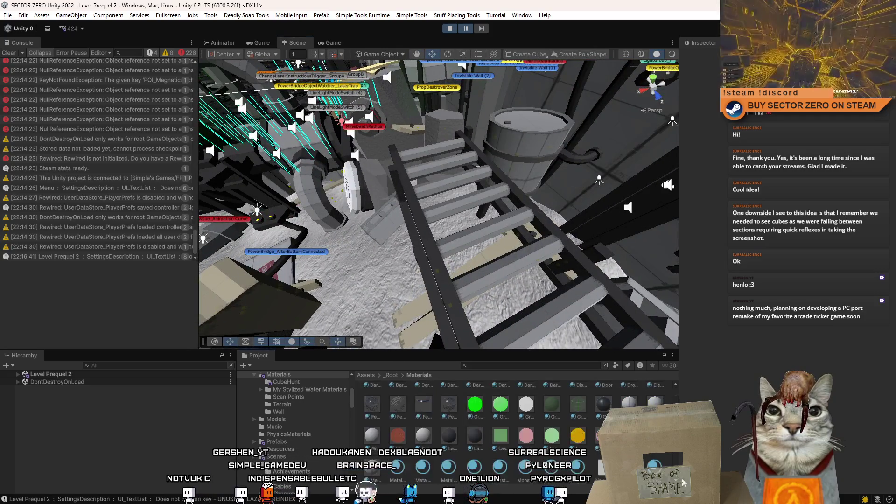
{"action": "scroll", "coordinate": [559, 399], "scroll_direction": "down", "scroll_amount": 5, "text": "ctrl"}
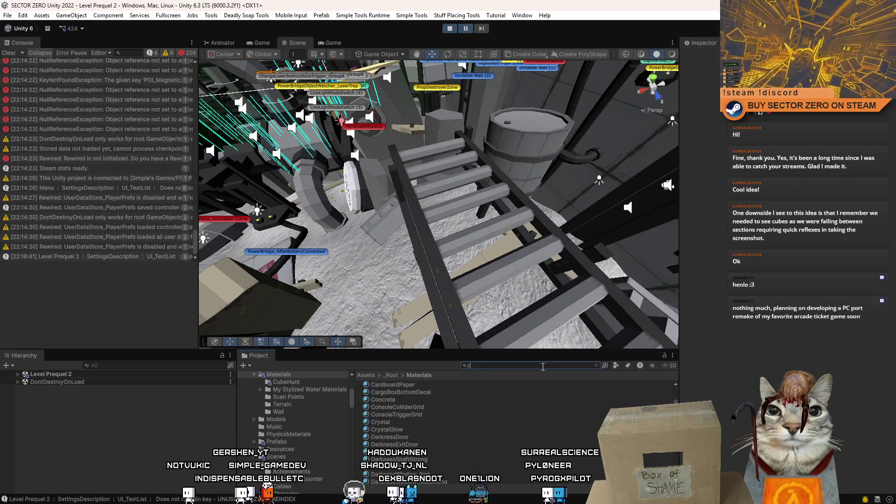
{"action": "type", "text": "ube hunt"}
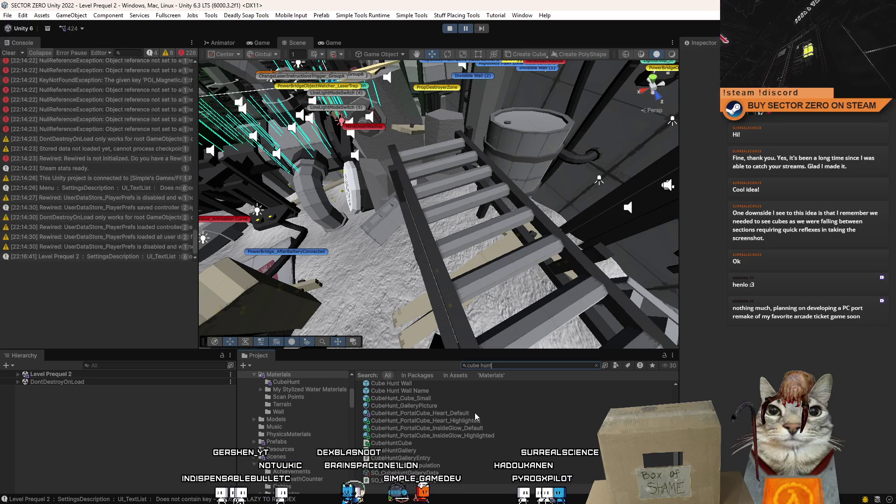
{"action": "scroll", "coordinate": [453, 411], "scroll_direction": "up", "scroll_amount": 2}
{"action": "left_click_drag", "start_coordinate": [427, 426], "coordinate": [471, 192]}
{"action": "left_click", "coordinate": [331, 43]}
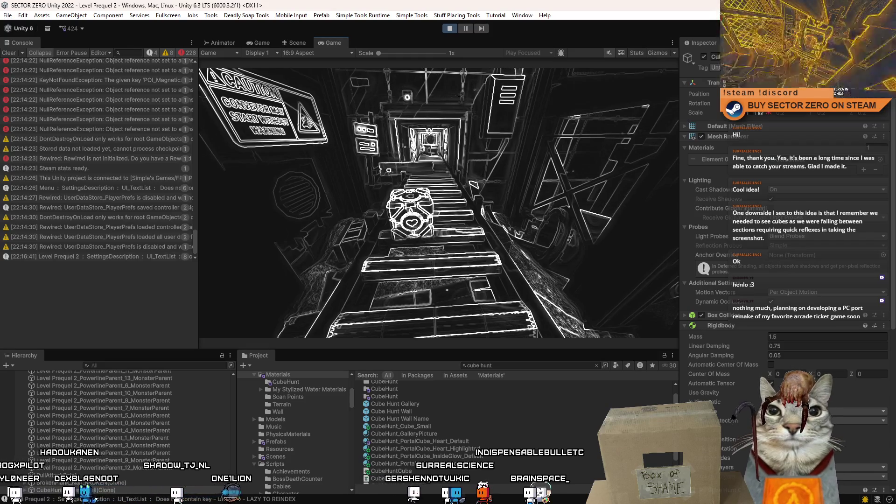
- Pick up the companion cube with E, carry it down the corridor, then stop play
{"action": "key", "text": "e"}
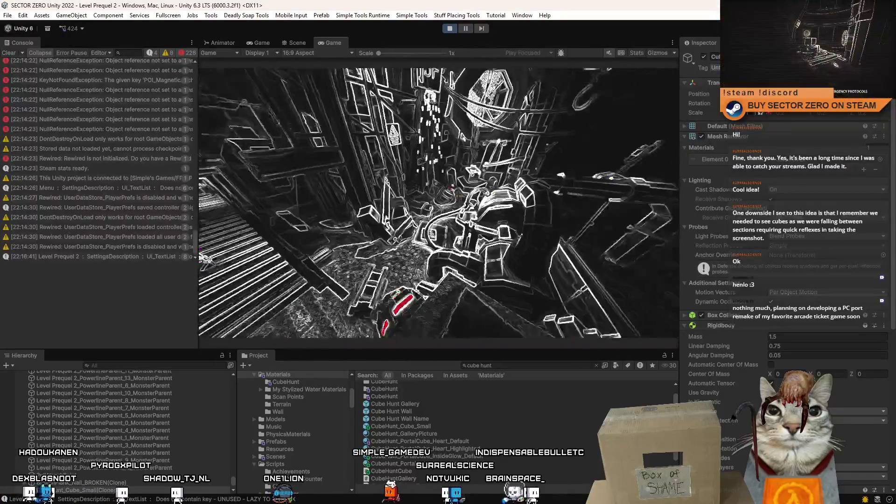
{"action": "key", "text": "e"}
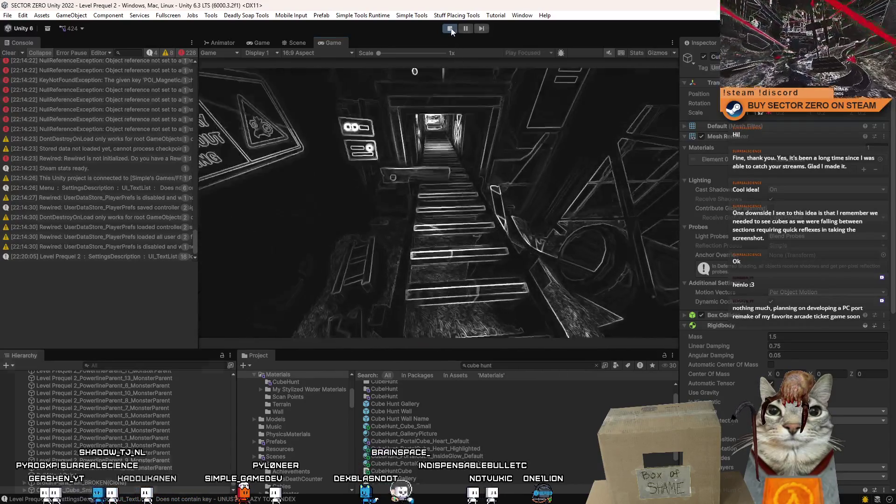
{"action": "left_click", "coordinate": [450, 29]}
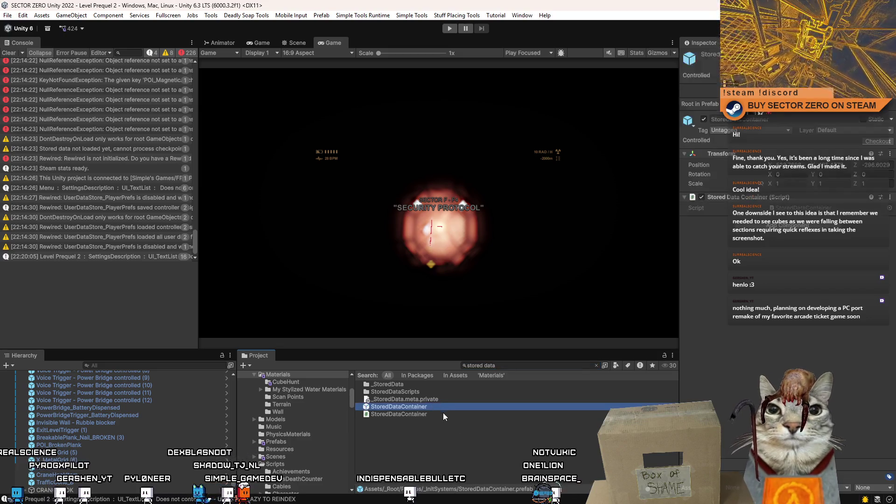
- Search the Project for 'saved da' and open the SaveData script in Visual Studio
{"action": "left_click", "coordinate": [444, 413]}
{"action": "left_click", "coordinate": [501, 367]}
{"action": "type", "text": "sa"}
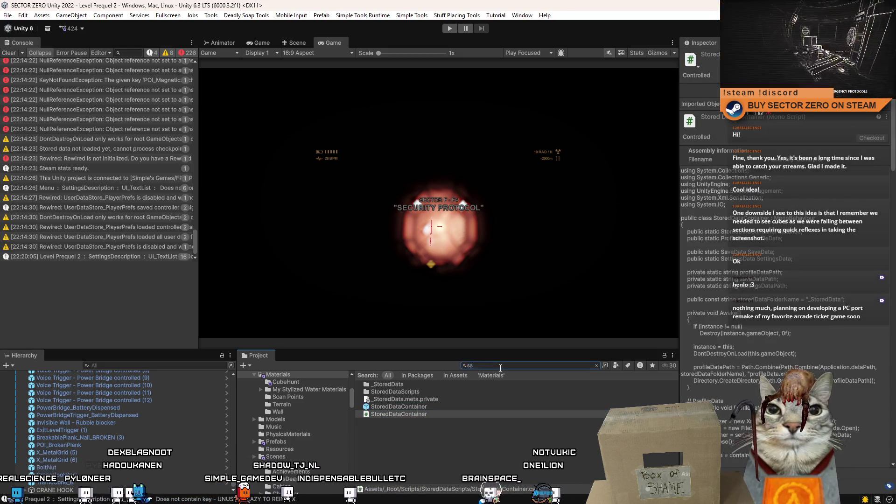
{"action": "type", "text": "ved data"}
{"action": "left_click", "coordinate": [452, 395]}
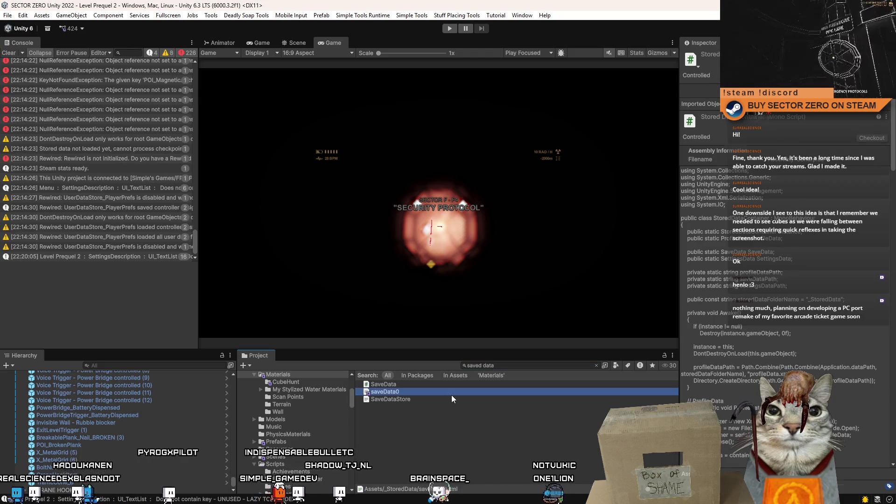
{"action": "left_click", "coordinate": [413, 385]}
{"action": "double_click", "coordinate": [413, 385]}
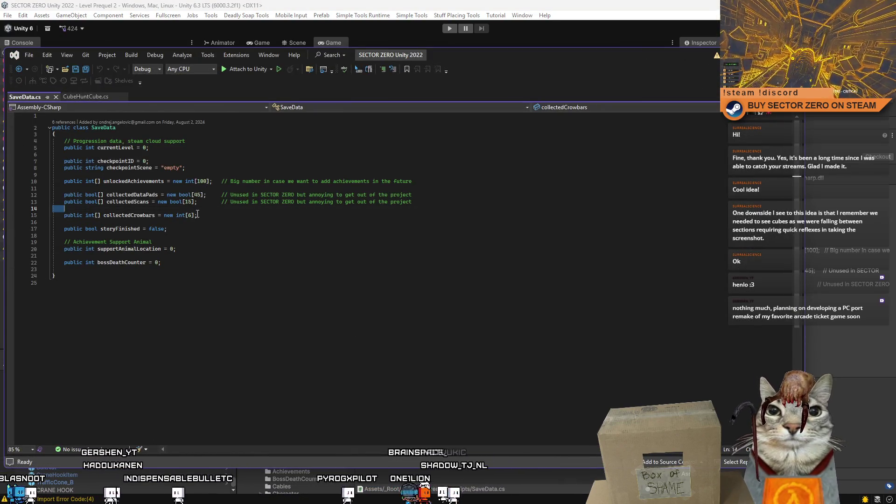
- Add blank lines on line 14 of SaveData.cs, just below the collectedScans declaration
{"action": "left_click", "coordinate": [222, 215]}
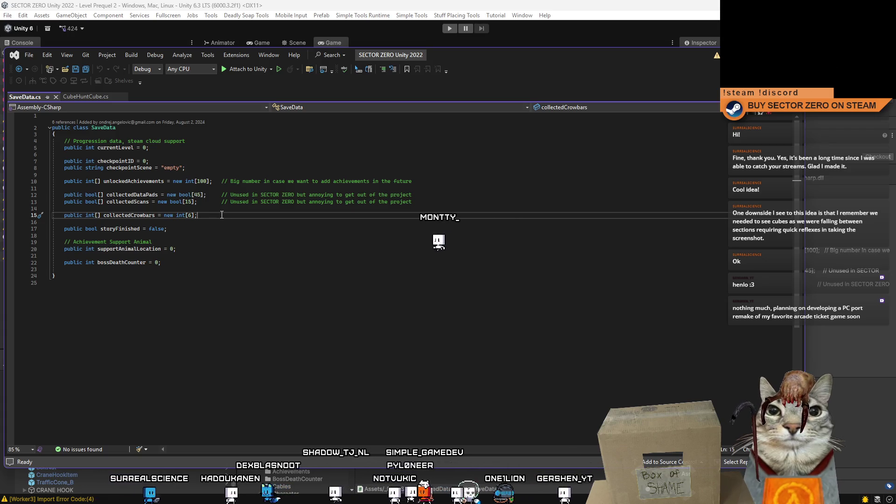
{"action": "key", "text": "Up"}
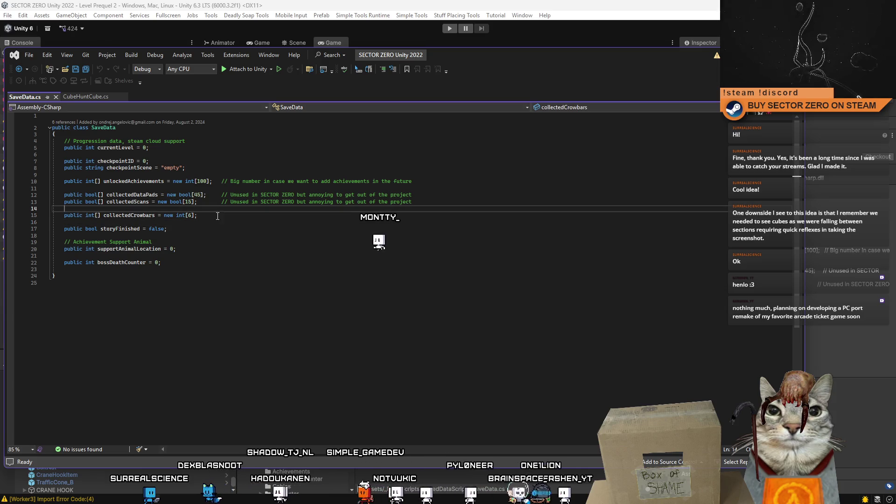
{"action": "key", "text": "Down"}
{"action": "key", "text": "Down"}
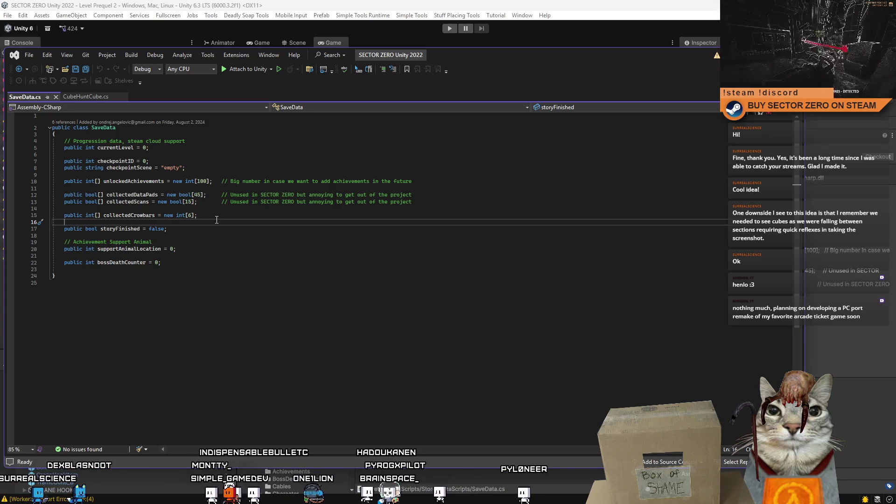
{"action": "left_click_drag", "start_coordinate": [414, 202], "coordinate": [327, 195]}
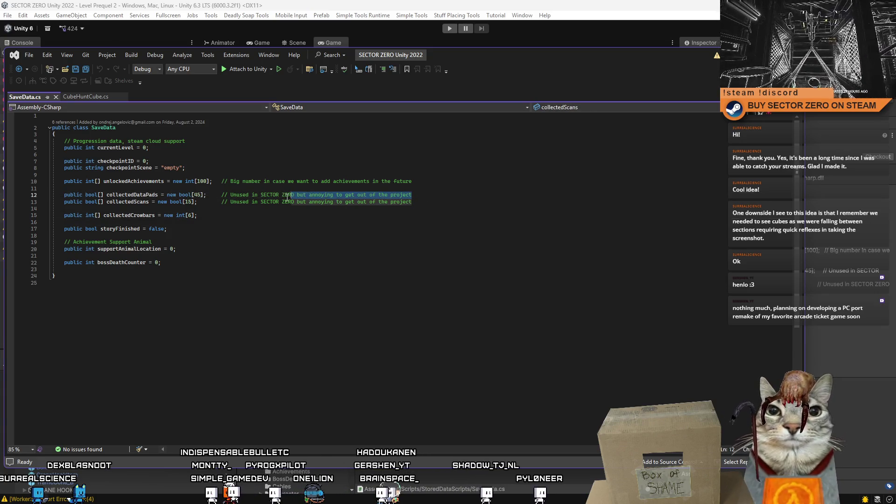
{"action": "left_click", "coordinate": [273, 230]}
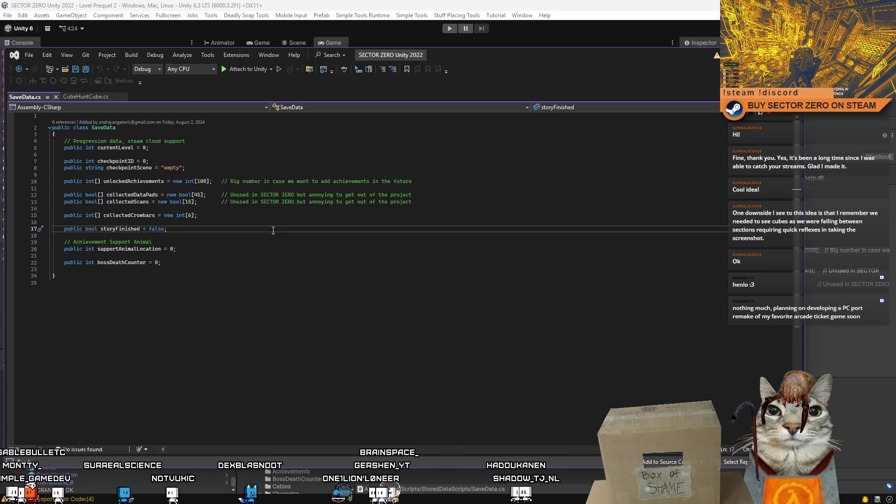
{"action": "left_click_drag", "start_coordinate": [66, 208], "coordinate": [230, 205]}
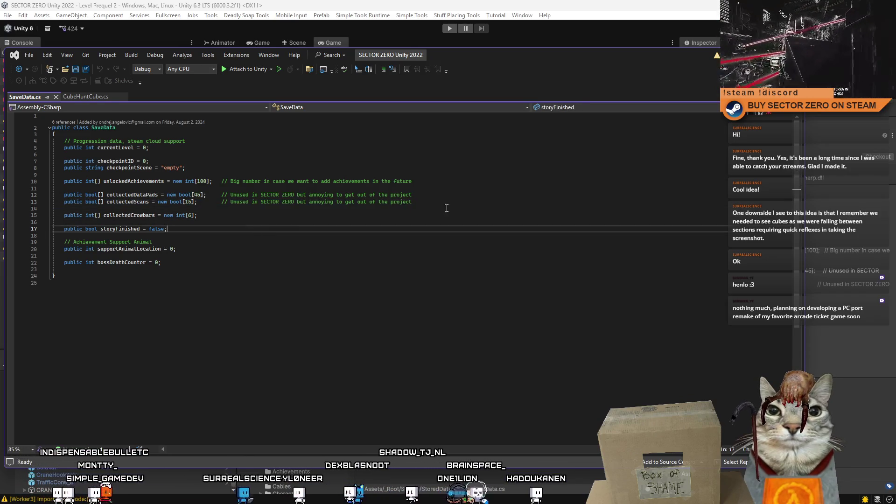
{"action": "left_click_drag", "start_coordinate": [413, 202], "coordinate": [63, 202]}
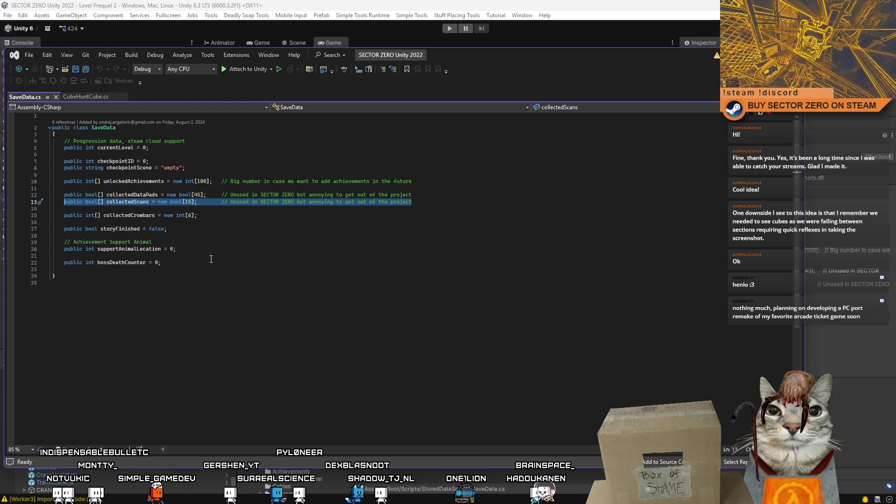
{"action": "left_click", "coordinate": [268, 237]}
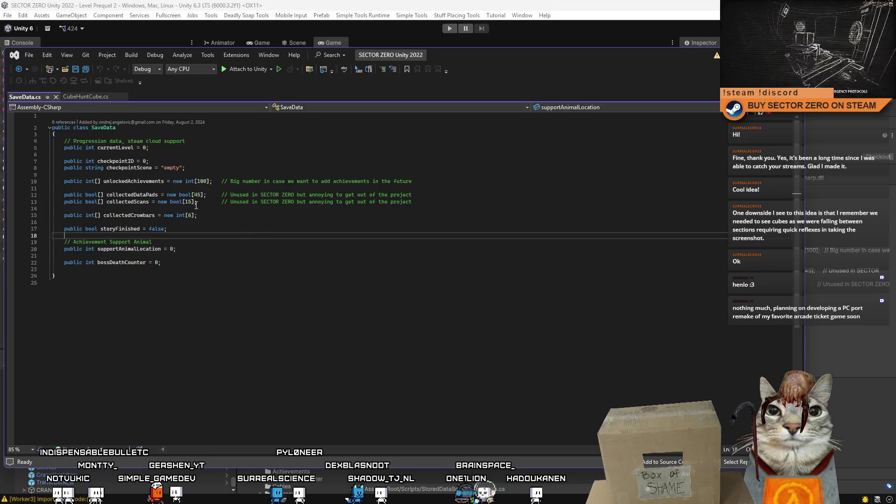
{"action": "left_click", "coordinate": [225, 210]}
{"action": "key", "text": "Return"}
{"action": "key", "text": "Return"}
{"action": "key", "text": "Return"}
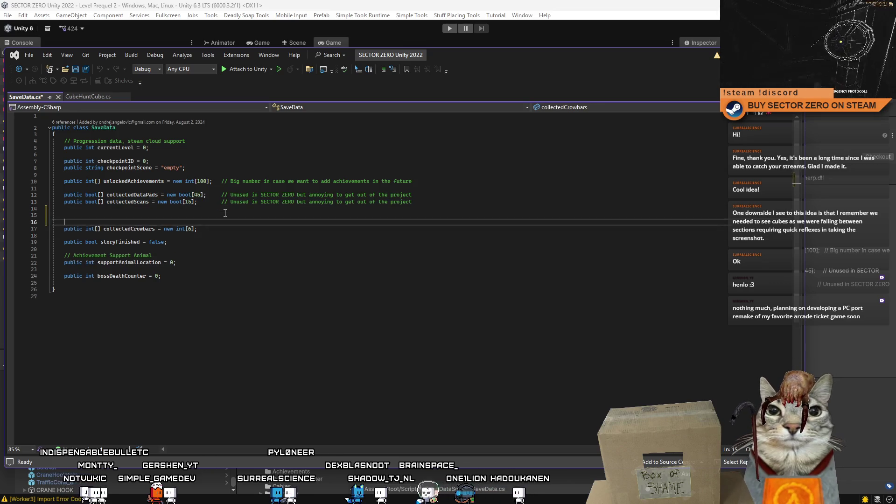
- Declare a public bool array initialised to new bool[1000] below collectedScans
{"action": "key", "text": "Up"}
{"action": "key", "text": "Up"}
{"action": "key", "text": "Up"}
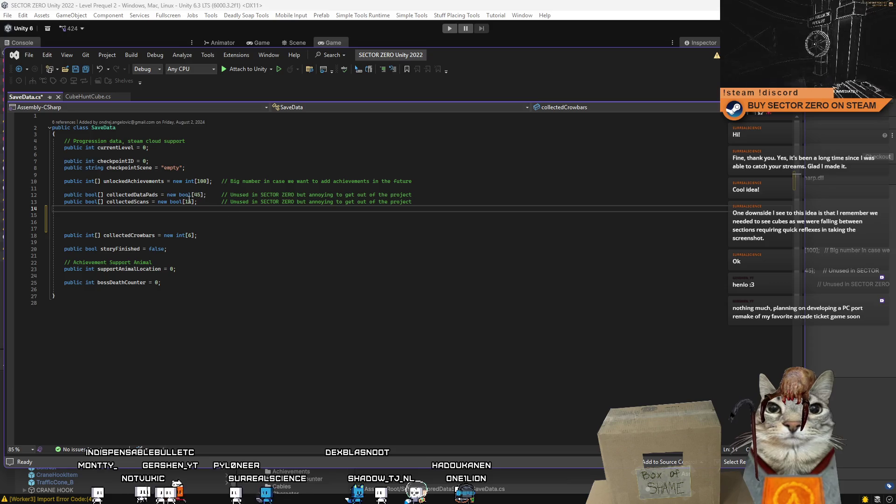
{"action": "left_click_drag", "start_coordinate": [103, 202], "coordinate": [229, 198]}
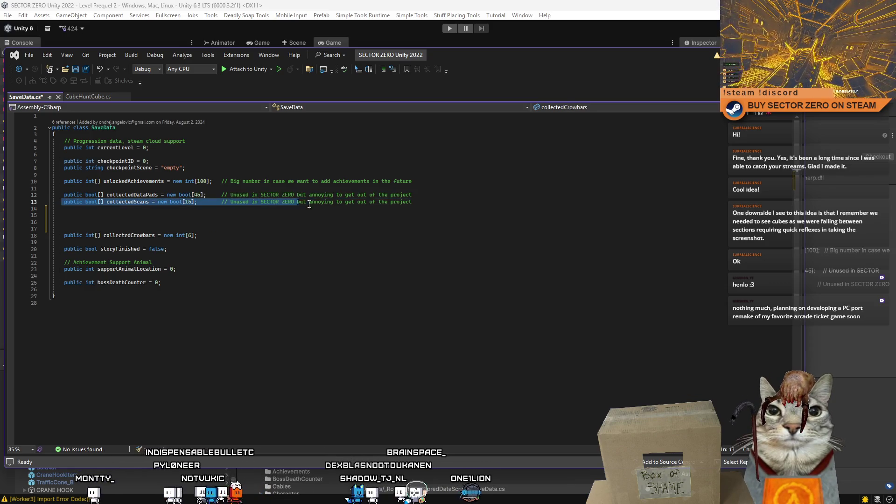
{"action": "left_click", "coordinate": [175, 211]}
{"action": "left_click", "coordinate": [182, 217]}
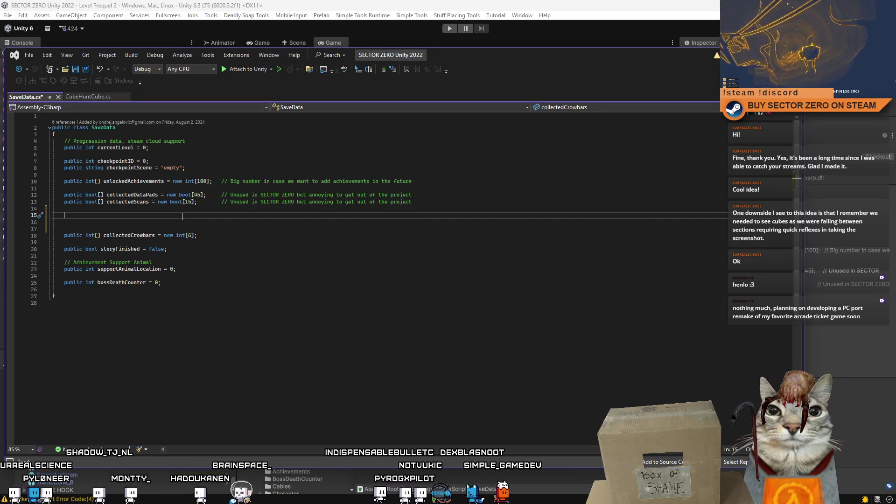
{"action": "type", "text": "public bool"}
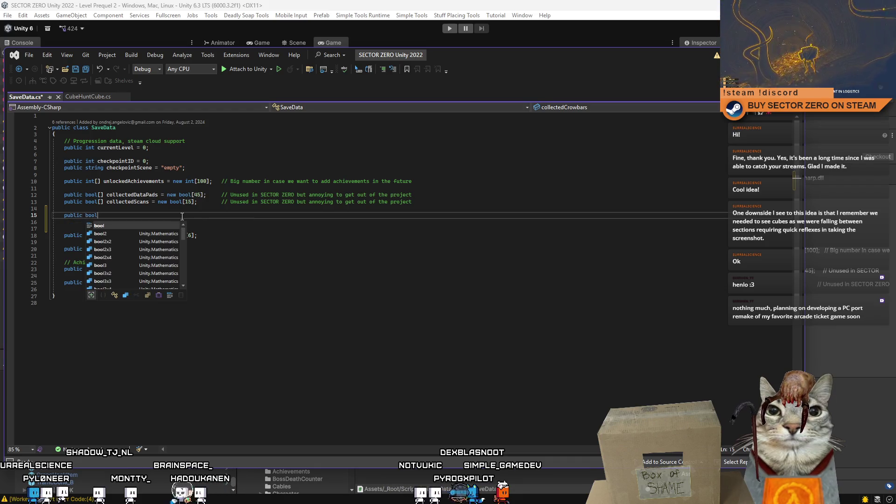
{"action": "type", "text": "p[] collectedCubeHuntCub"}
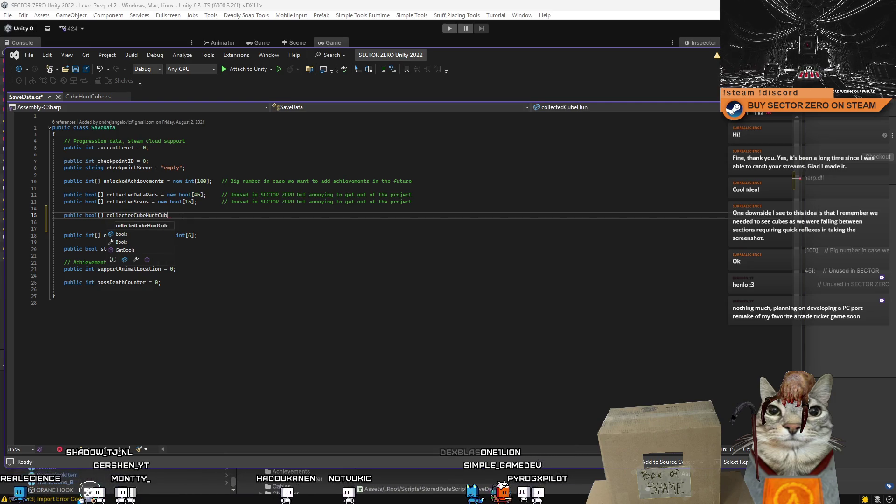
{"action": "type", "text": "es = new"}
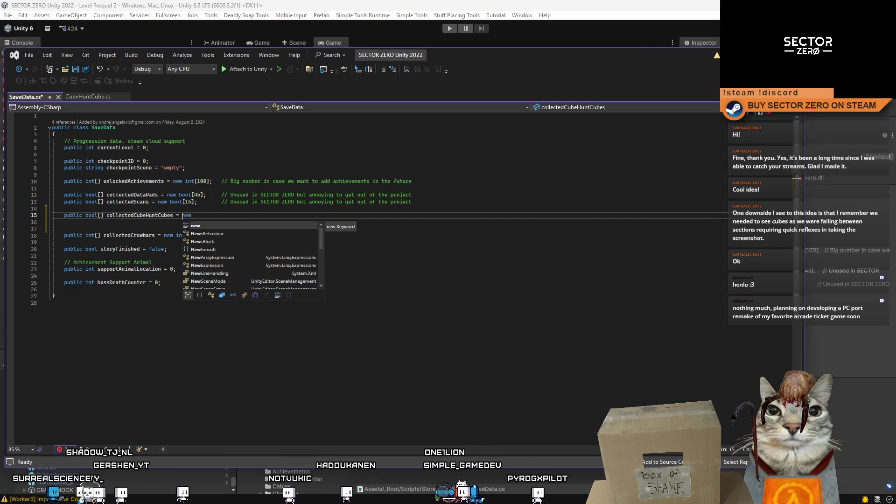
{"action": "type", "text": " bool[]"}
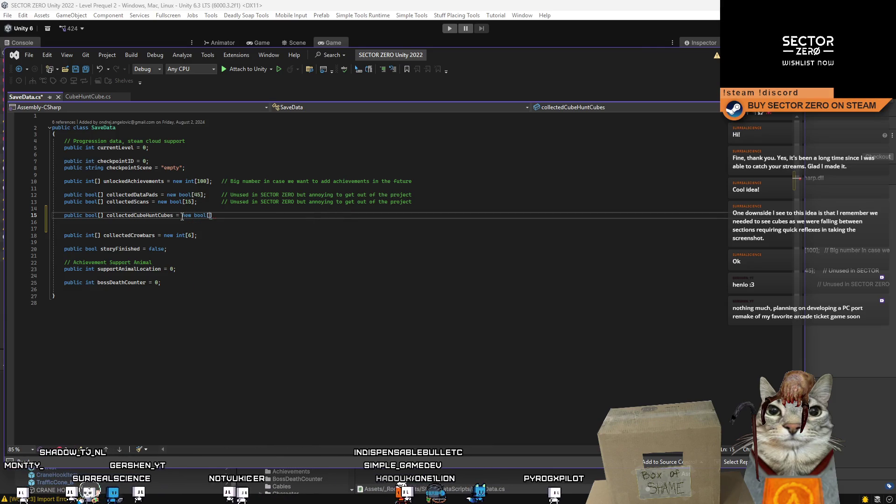
{"action": "type", "text": "1000];"}
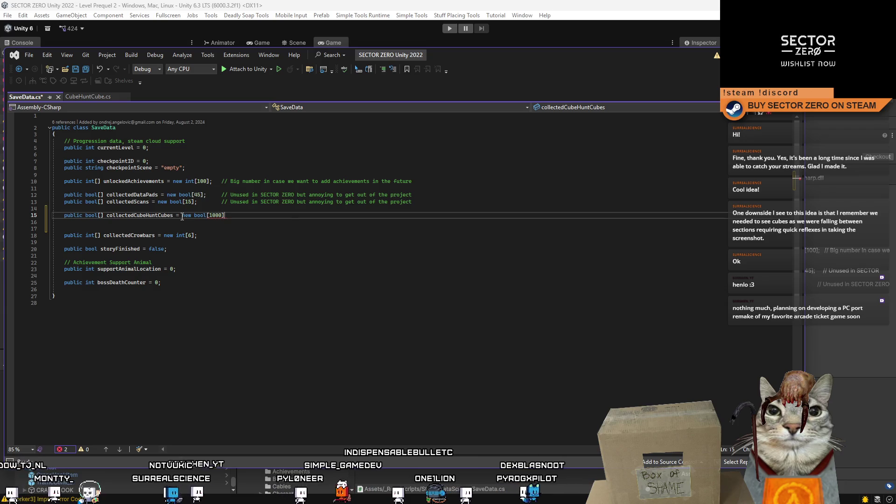
- Save SaveData.cs with Ctrl+S and move down through the file
{"action": "key", "text": "ctrl+s"}
{"action": "left_click", "coordinate": [294, 238]}
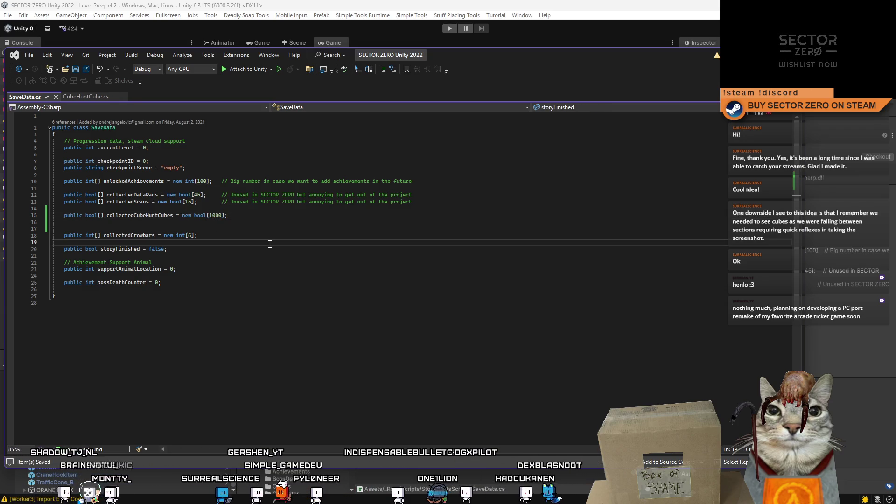
{"action": "key", "text": "Down"}
{"action": "key", "text": "Down"}
{"action": "key", "text": "Down"}
{"action": "key", "text": "ctrl+minus"}
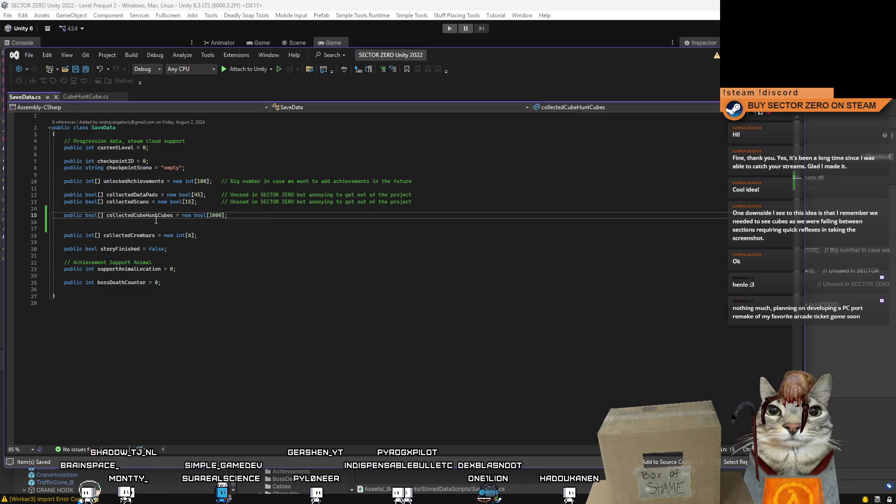
{"action": "key", "text": "Down"}
{"action": "left_click", "coordinate": [346, 268]}
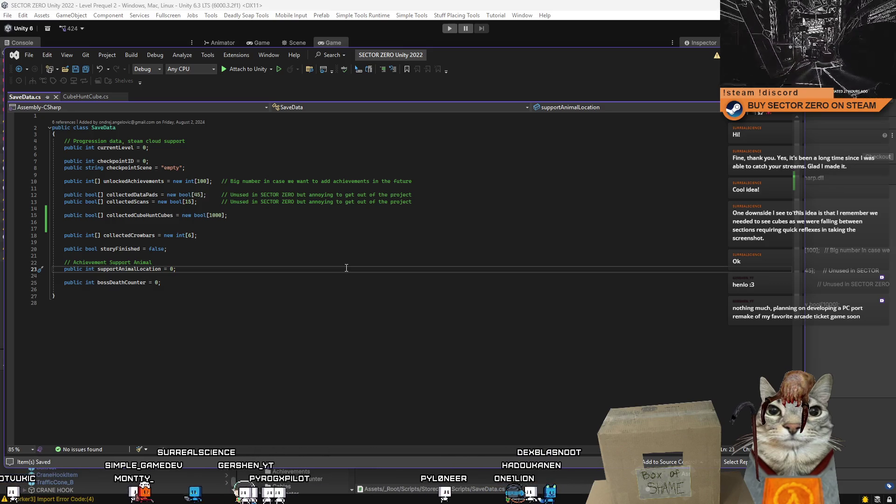
- Check the new collectedCubeHuntCubes field name on line 15
{"action": "double_click", "coordinate": [132, 217]}
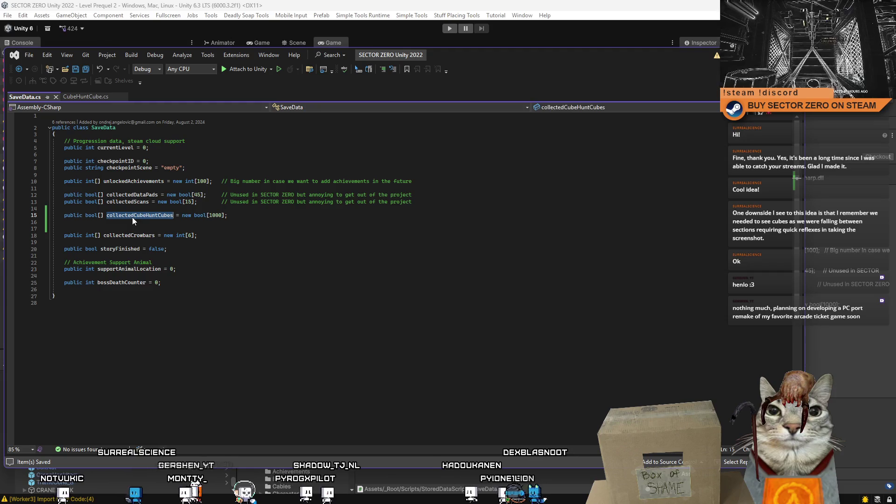
{"action": "key", "text": "Down"}
{"action": "key", "text": "Down"}
{"action": "key", "text": "Down"}
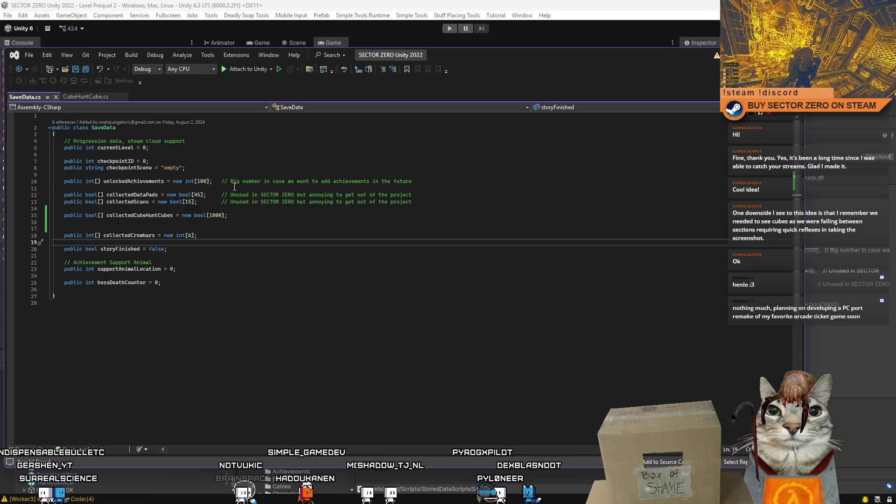
{"action": "left_click", "coordinate": [133, 215]}
{"action": "double_click", "coordinate": [133, 216]}
{"action": "left_click", "coordinate": [64, 242]}
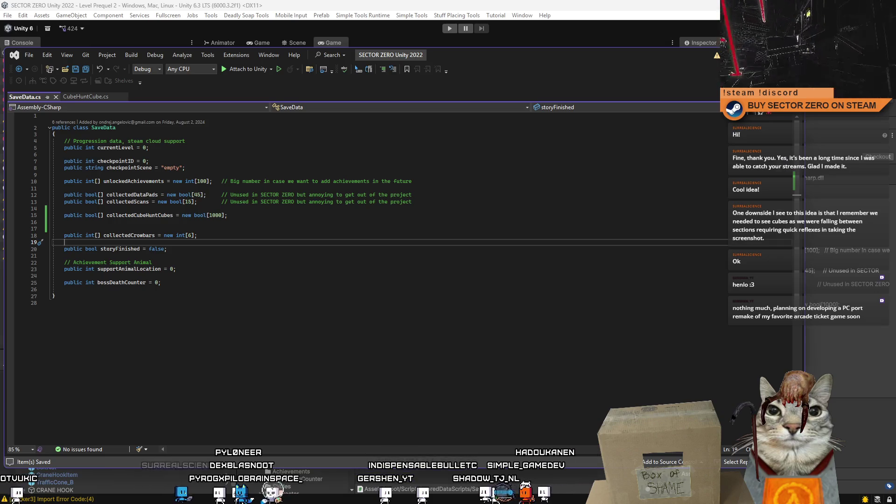
- Let Unity recompile the scripts, then return to Visual Studio at collectedCrowbars
{"action": "key", "text": "alt+Tab"}
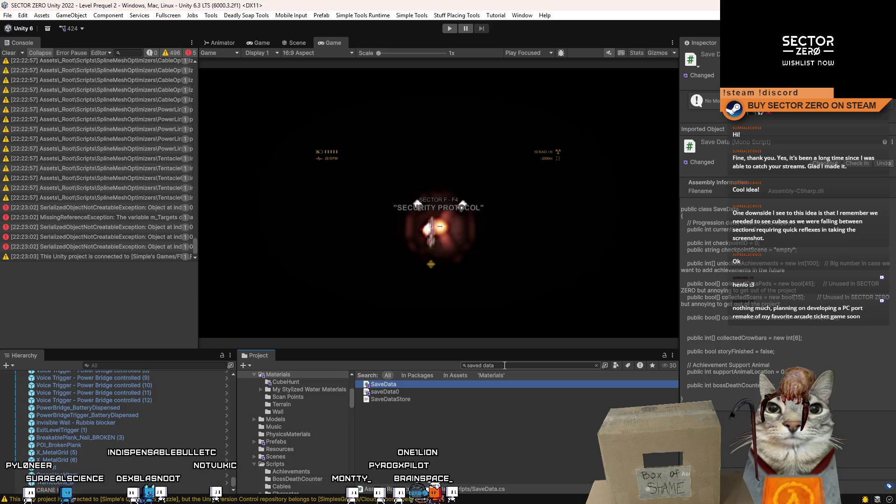
{"action": "double_click", "coordinate": [384, 384]}
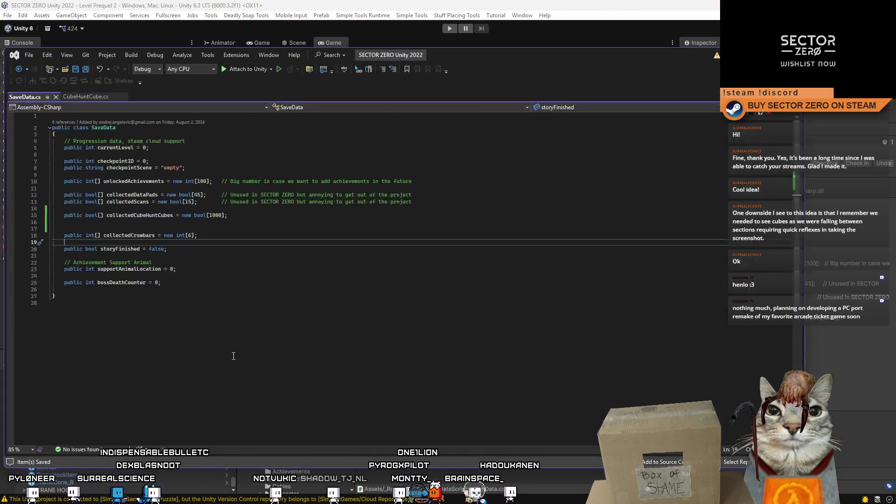
{"action": "left_click", "coordinate": [138, 236]}
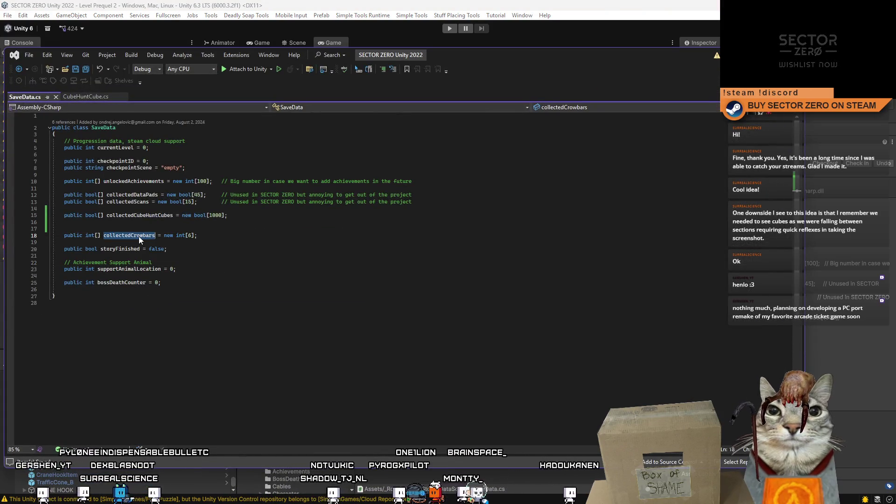
- Find all references to collectedCrowbars and open the line 45 result in CollectibleCrowbar.cs
{"action": "right_click", "coordinate": [142, 236]}
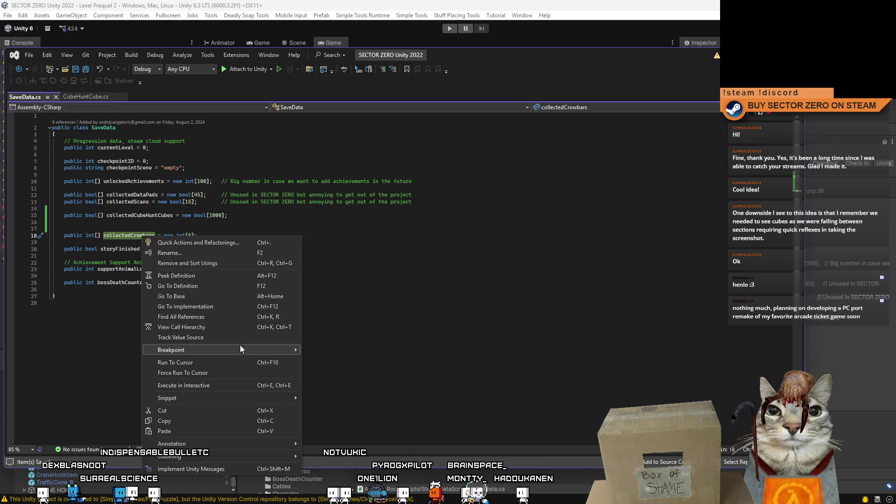
{"action": "left_click", "coordinate": [239, 317]}
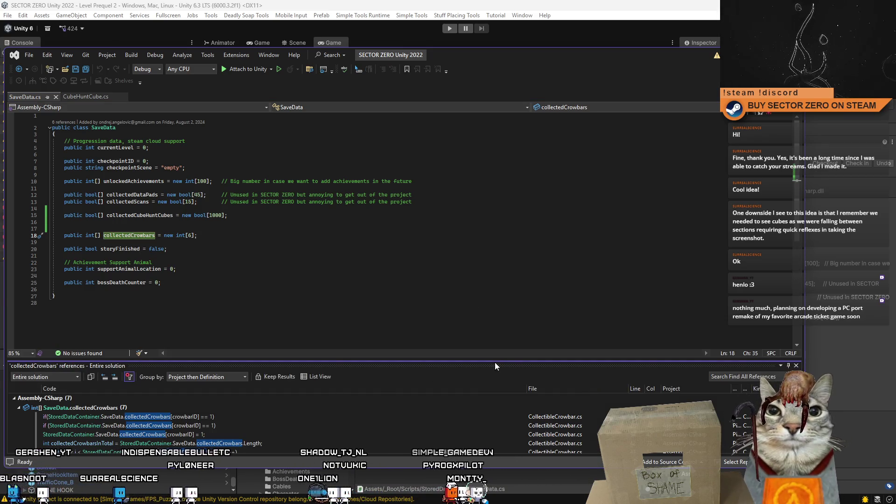
{"action": "left_click_drag", "start_coordinate": [495, 360], "coordinate": [513, 181]}
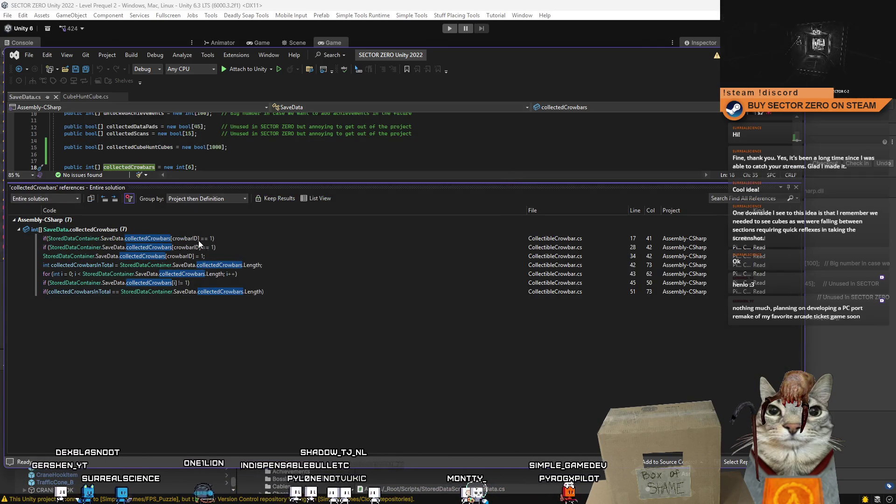
{"action": "mouse_move", "coordinate": [200, 240]}
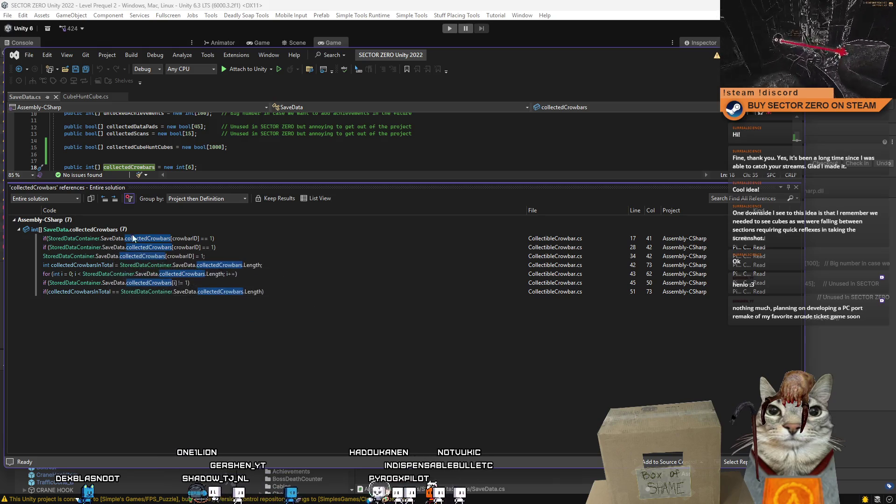
{"action": "left_click", "coordinate": [112, 285]}
{"action": "left_click", "coordinate": [797, 187]}
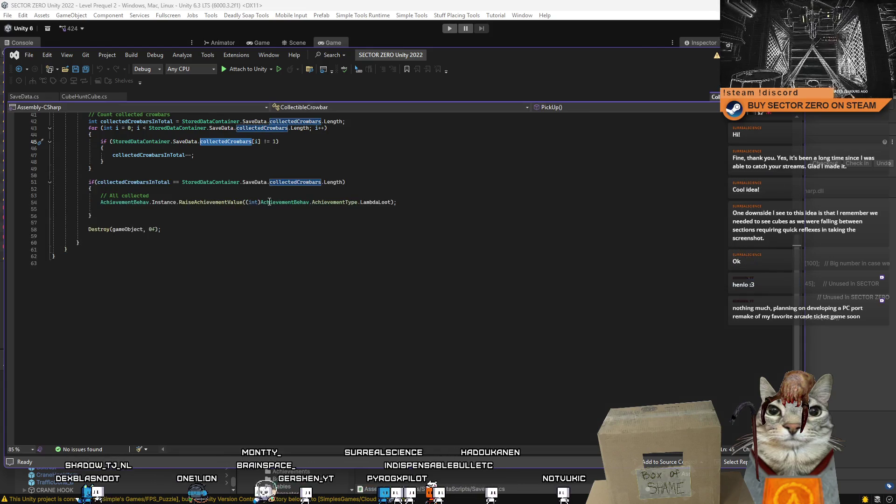
- Review PickUp()'s crowbar store-and-save lines 34–35, then switch to CubeHuntCube.cs
{"action": "scroll", "coordinate": [260, 256], "scroll_direction": "up", "scroll_amount": 6}
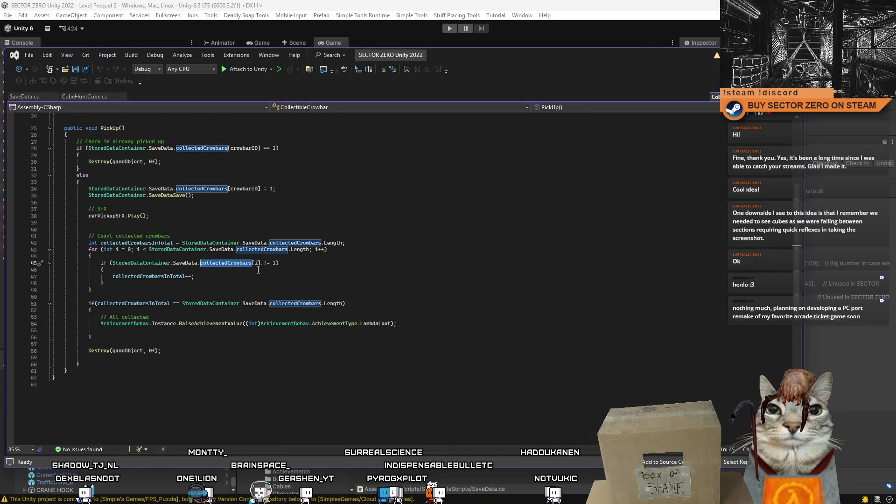
{"action": "key", "text": "Down"}
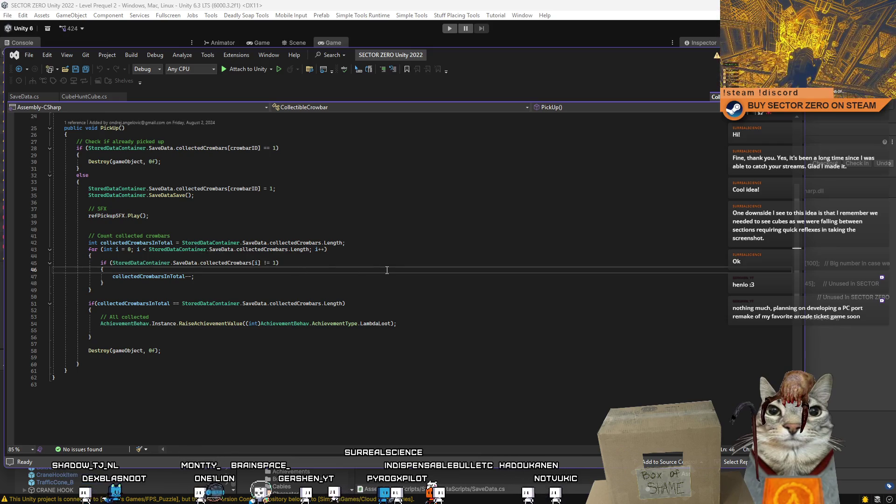
{"action": "scroll", "coordinate": [383, 270], "scroll_direction": "up", "scroll_amount": 3}
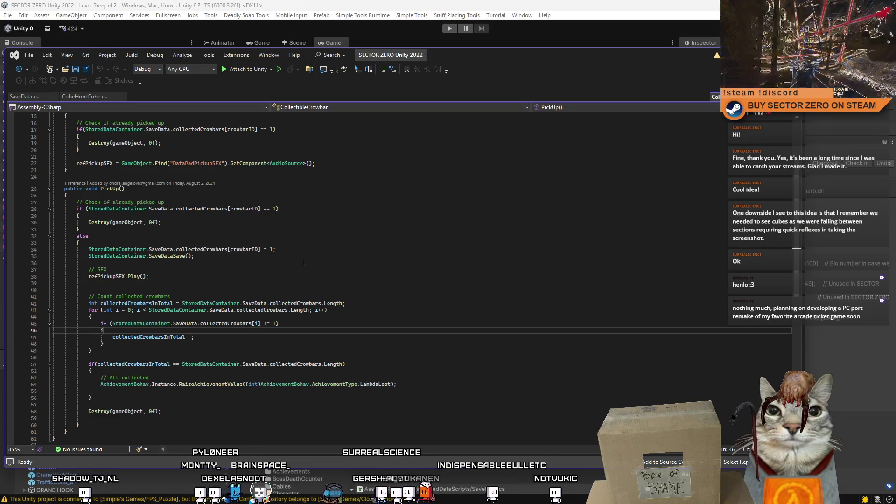
{"action": "left_click", "coordinate": [255, 265]}
{"action": "left_click", "coordinate": [173, 250]}
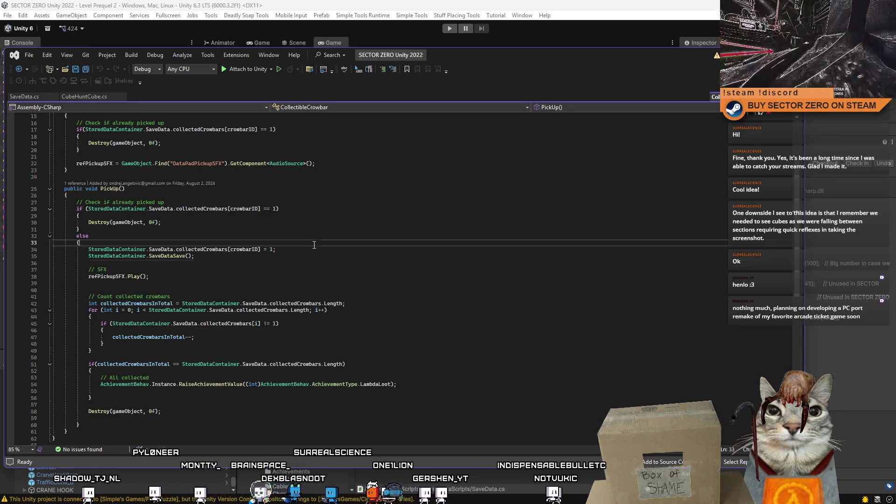
{"action": "left_click", "coordinate": [174, 256]}
{"action": "mouse_move", "coordinate": [90, 250]}
{"action": "left_mouse_down"}
{"action": "mouse_move", "coordinate": [271, 250]}
{"action": "mouse_move", "coordinate": [52, 249]}
{"action": "left_mouse_up"}
{"action": "key", "text": "ctrl+c"}
{"action": "left_click", "coordinate": [236, 256]}
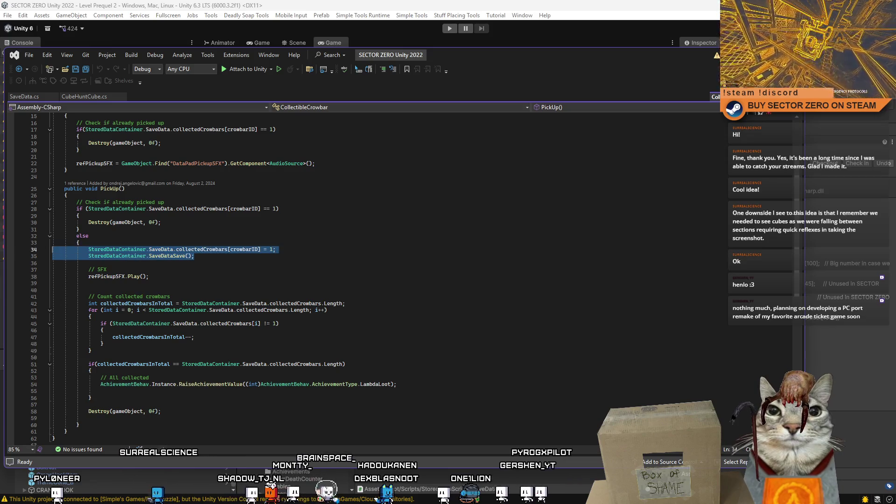
{"action": "left_click", "coordinate": [252, 278]}
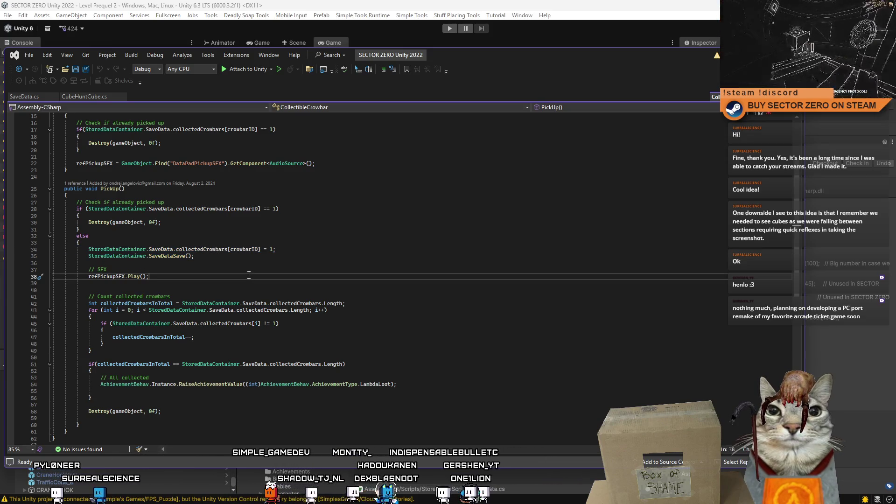
{"action": "left_click", "coordinate": [83, 96]}
{"action": "scroll", "coordinate": [172, 210], "scroll_direction": "up", "scroll_amount": 5}
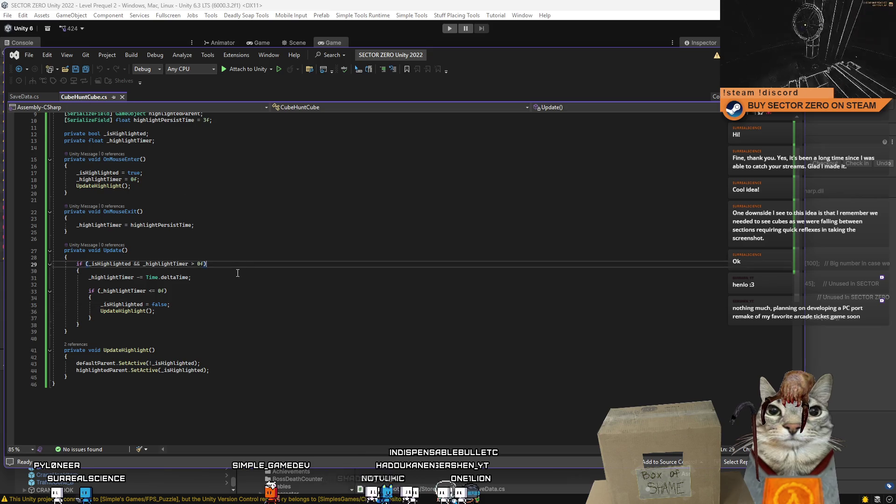
- Add a [SerializeField] int cubeID field right after the CubeHuntCube class brace
{"action": "left_click", "coordinate": [171, 155]}
{"action": "left_click", "coordinate": [202, 164]}
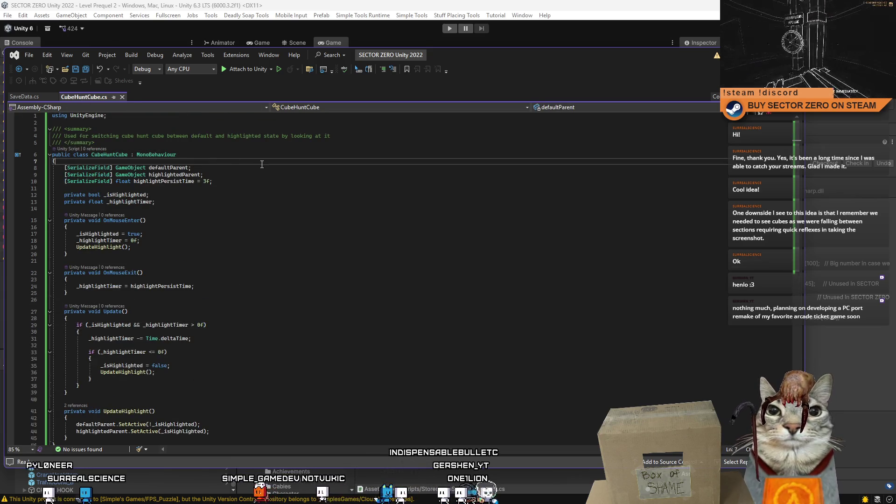
{"action": "key", "text": "Return"}
{"action": "type", "text": "[Se"}
{"action": "key", "text": "Tab"}
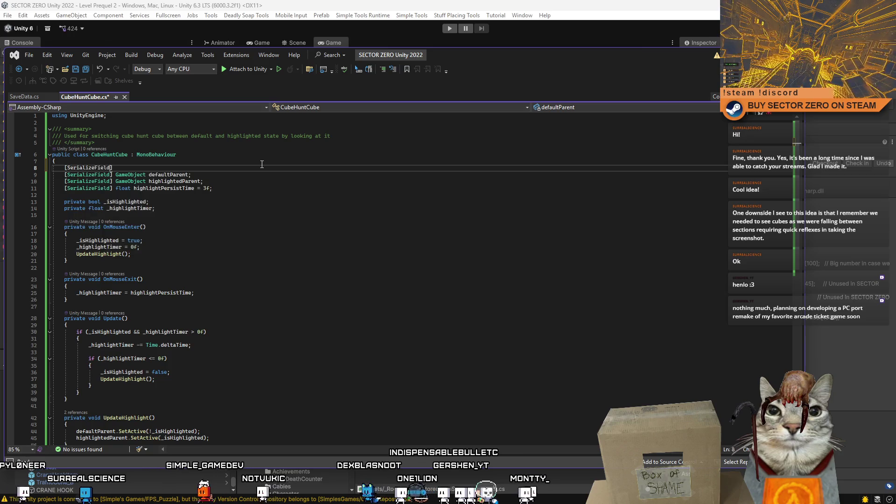
{"action": "type", "text": "int cubeUD"}
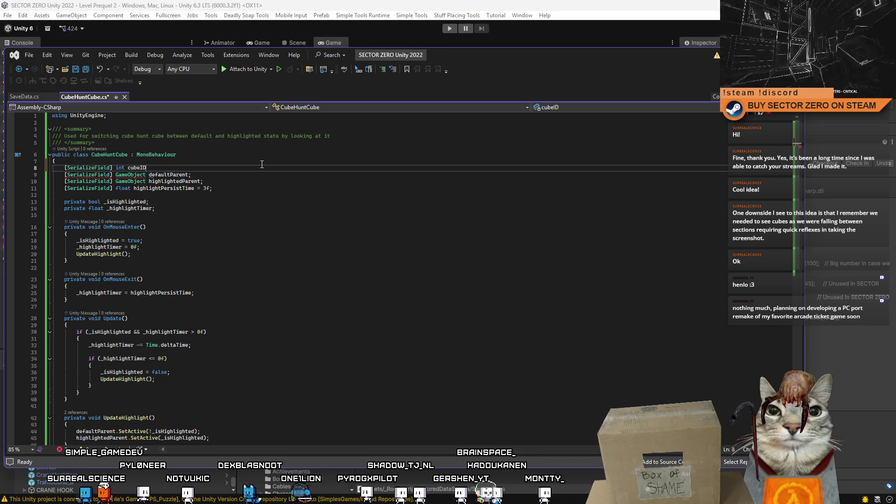
{"action": "type", "text": "= 0;"}
- Open a new line below _highlightTimer for another field
{"action": "left_click", "coordinate": [290, 215]}
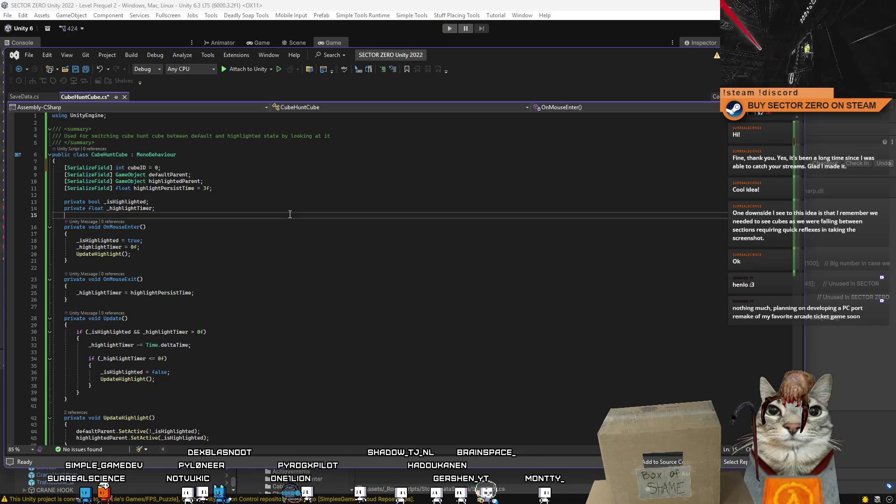
{"action": "left_click", "coordinate": [300, 265]}
{"action": "left_click", "coordinate": [286, 188]}
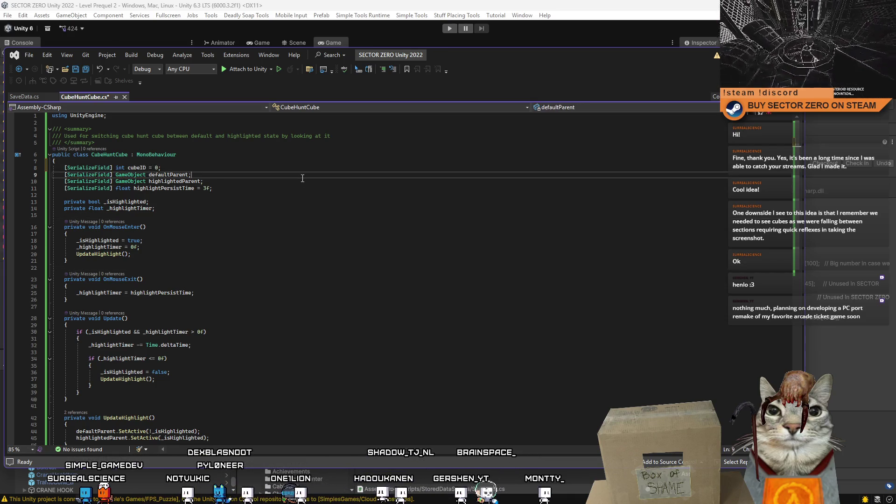
{"action": "left_click", "coordinate": [252, 215]}
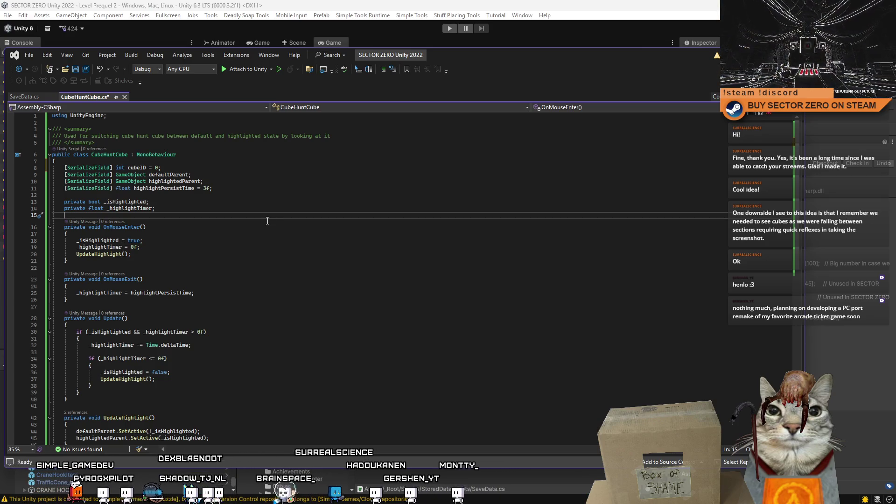
{"action": "key", "text": "Up"}
{"action": "scroll", "coordinate": [206, 192], "scroll_direction": "down", "scroll_amount": 4}
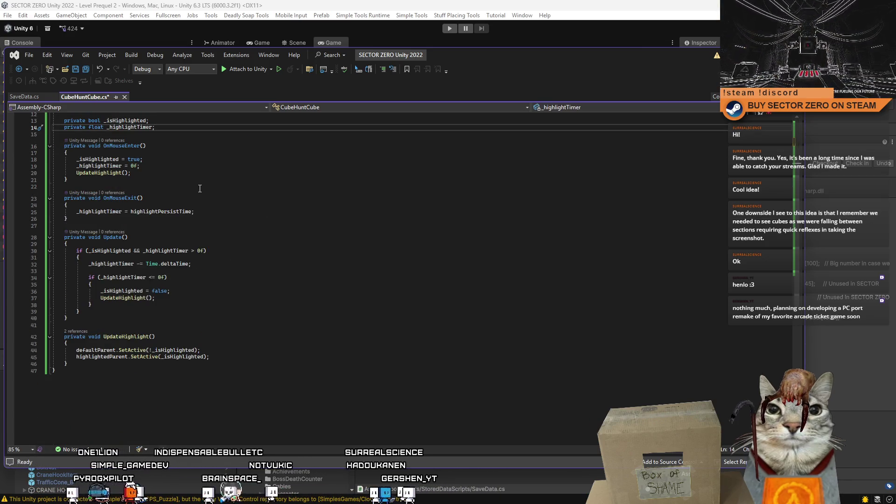
{"action": "scroll", "coordinate": [196, 196], "scroll_direction": "up", "scroll_amount": 4}
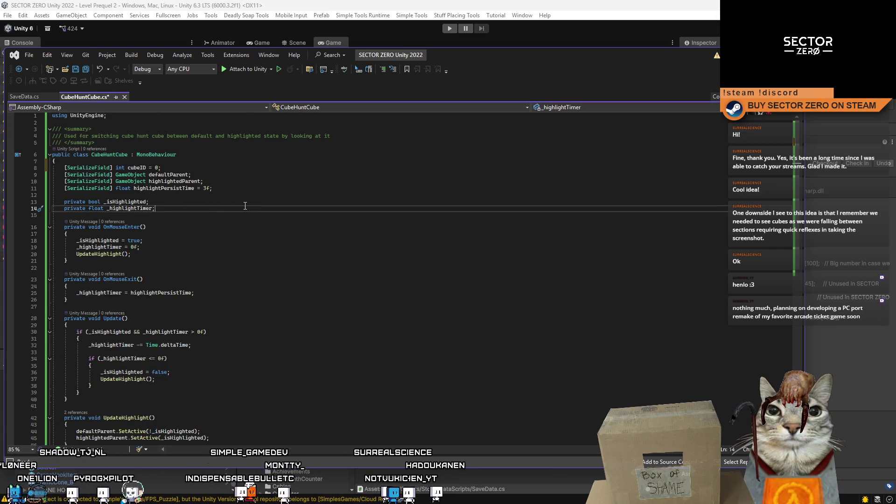
{"action": "key", "text": "Return"}
- Declare the private bool _isSaved field below _highlightTimer
{"action": "type", "text": "private b"}
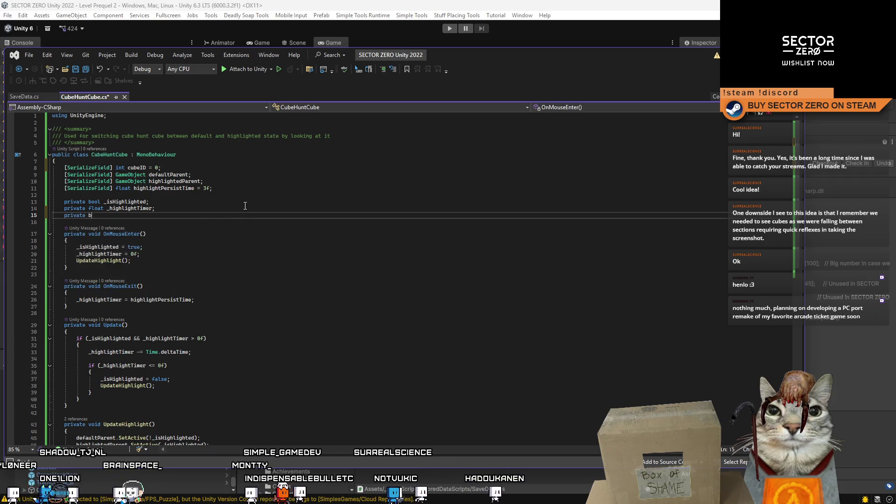
{"action": "type", "text": "ool _isSaved = false;"}
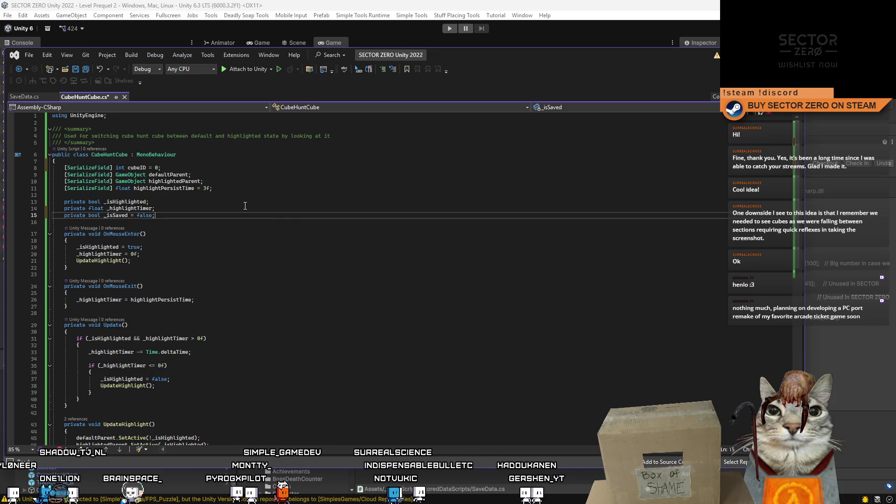
{"action": "scroll", "coordinate": [261, 218], "scroll_direction": "down", "scroll_amount": 4}
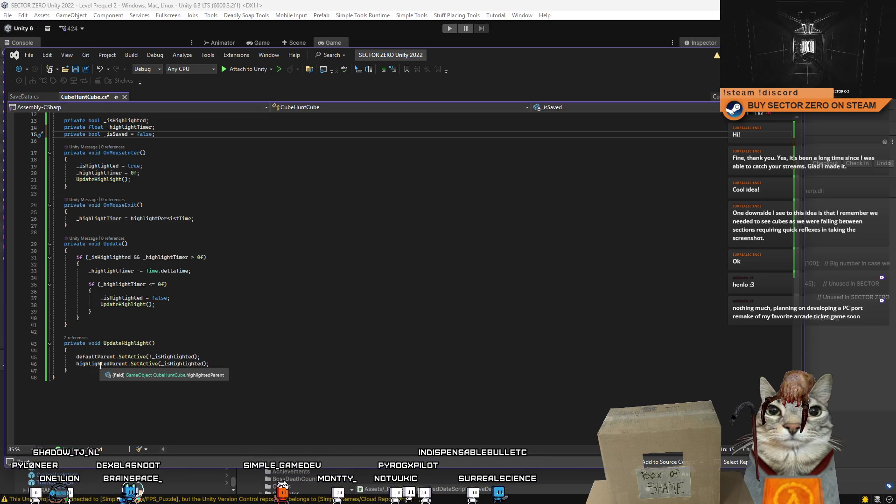
{"action": "scroll", "coordinate": [178, 245], "scroll_direction": "up", "scroll_amount": 2}
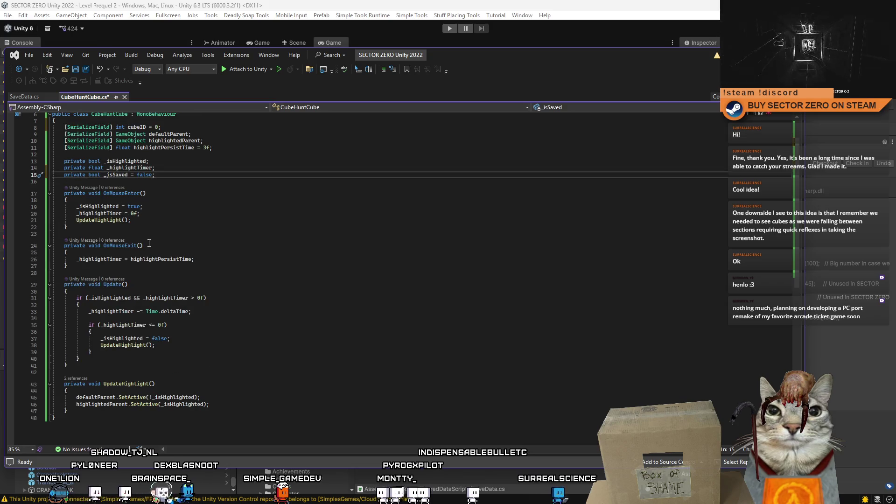
- At the top of OnMouseEnter, add an if (_isSaved == false) block holding the pasted save-data lines
{"action": "left_click", "coordinate": [163, 220]}
{"action": "scroll", "coordinate": [310, 260], "scroll_direction": "up", "scroll_amount": 2}
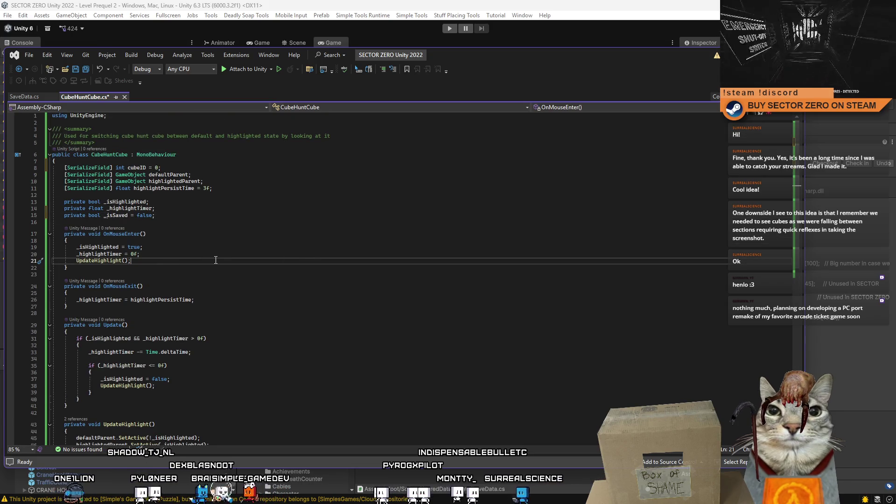
{"action": "left_click", "coordinate": [236, 243]}
{"action": "key", "text": "Return"}
{"action": "key", "text": "Return"}
{"action": "key", "text": "Return"}
{"action": "key", "text": "Up"}
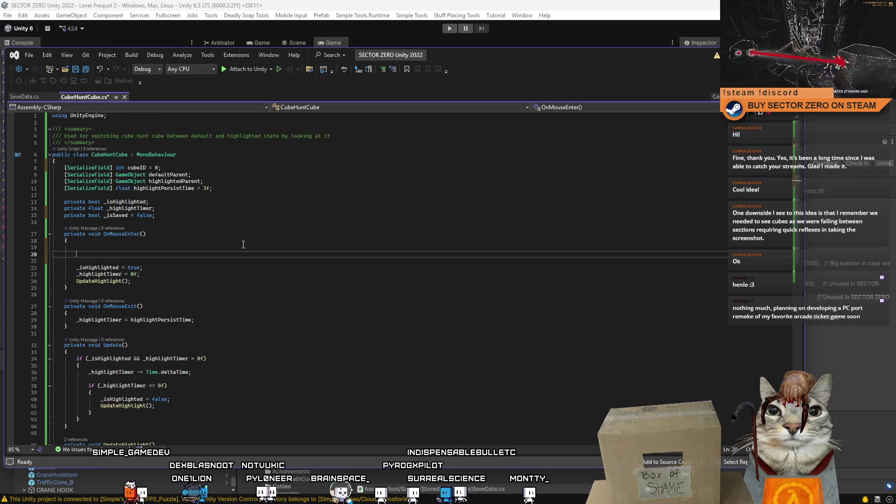
{"action": "key", "text": "Up"}
{"action": "type", "text": "if("}
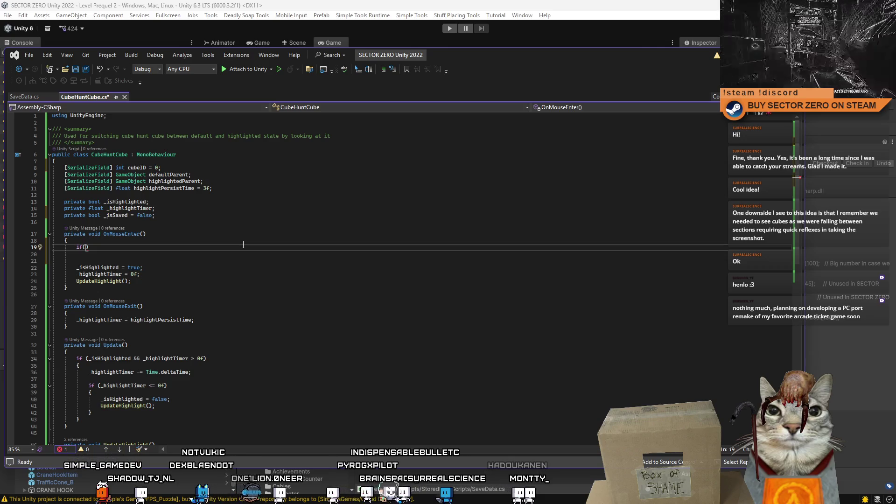
{"action": "type", "text": "_isSave"}
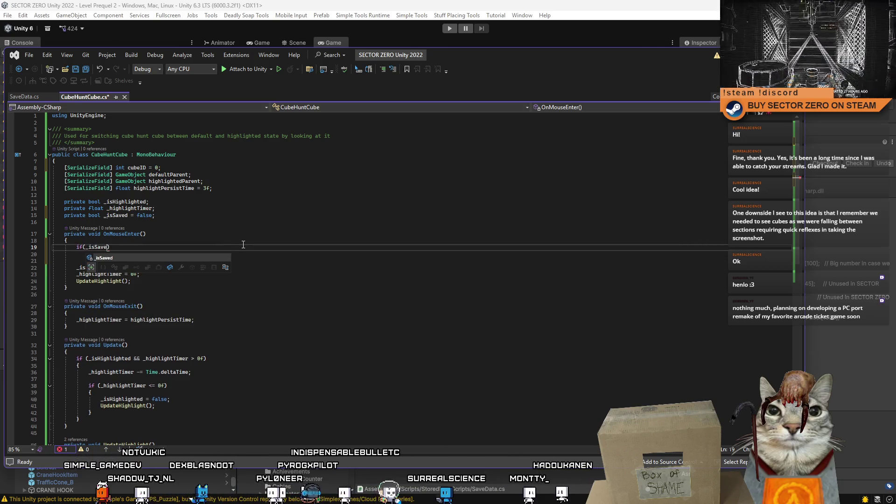
{"action": "type", "text": "d = false"}
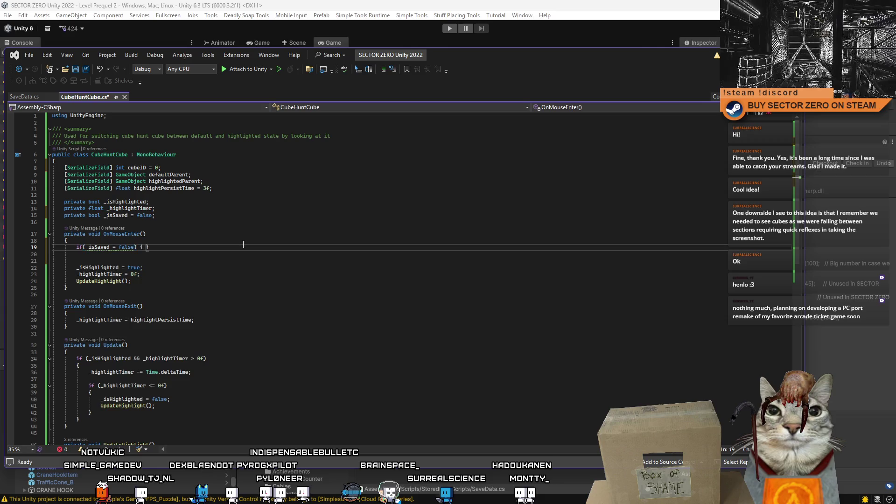
{"action": "key", "text": "Return"}
{"action": "left_click", "coordinate": [111, 247]}
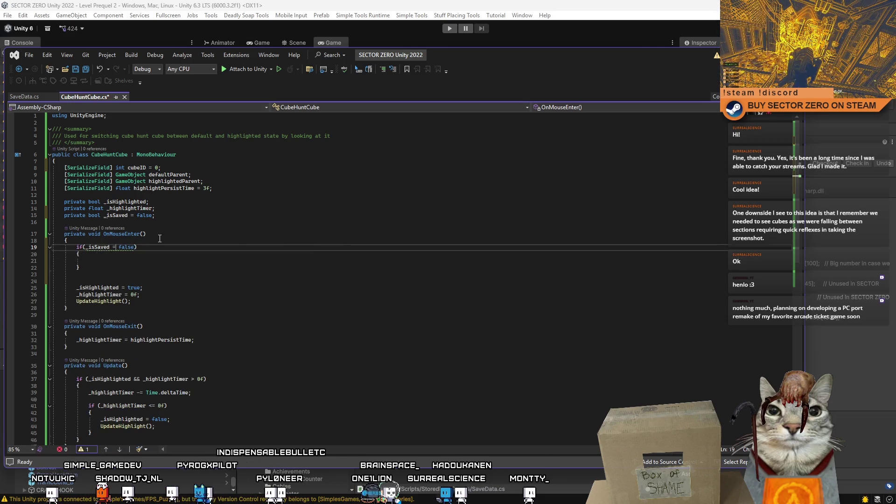
{"action": "type", "text": "="}
{"action": "key", "text": "Down"}
{"action": "key", "text": "Down"}
{"action": "key", "text": "ctrl+v"}
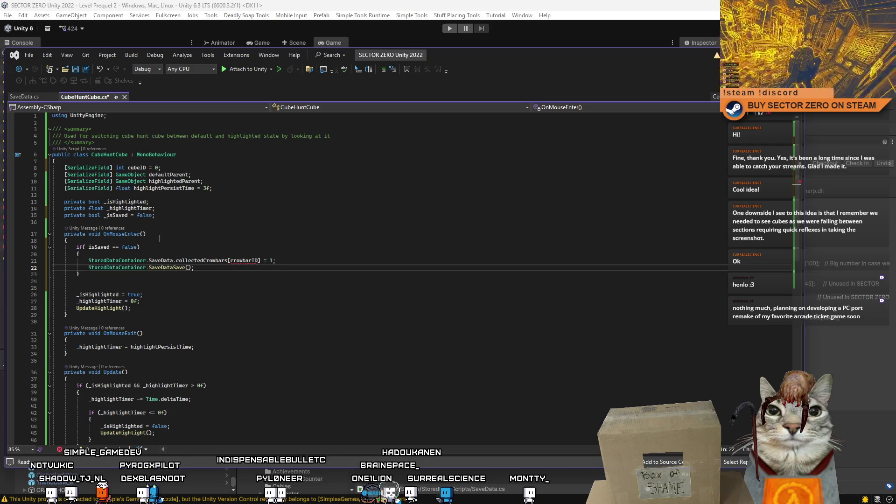
- Set _isSaved = true as the first line inside the if block
{"action": "left_click", "coordinate": [111, 254]}
{"action": "key", "text": "Return"}
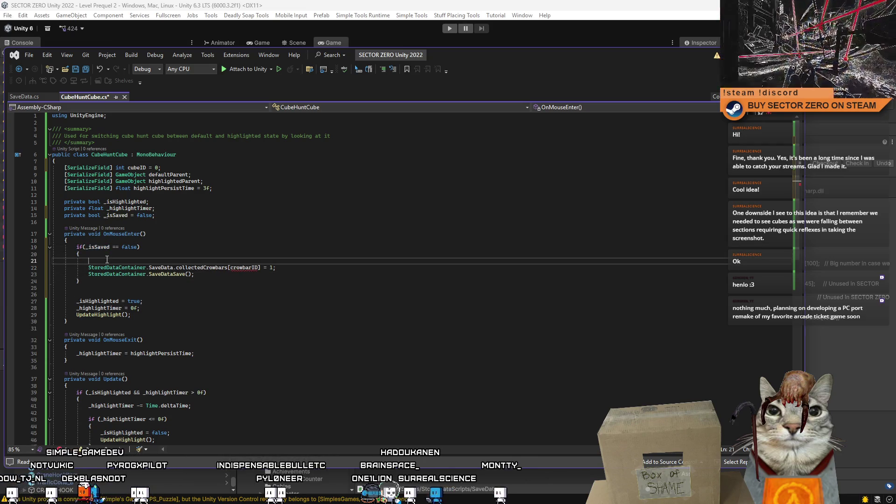
{"action": "type", "text": "_isSaved= true;"}
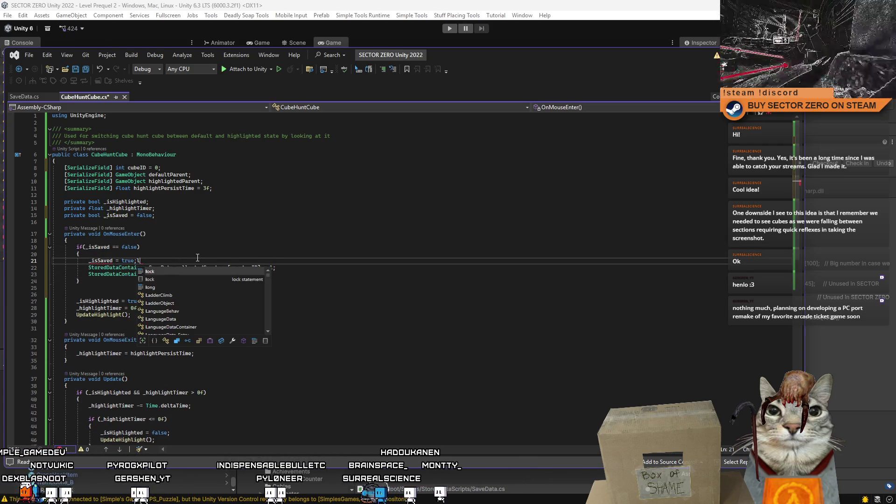
{"action": "left_click", "coordinate": [161, 222]}
{"action": "left_click", "coordinate": [161, 294]}
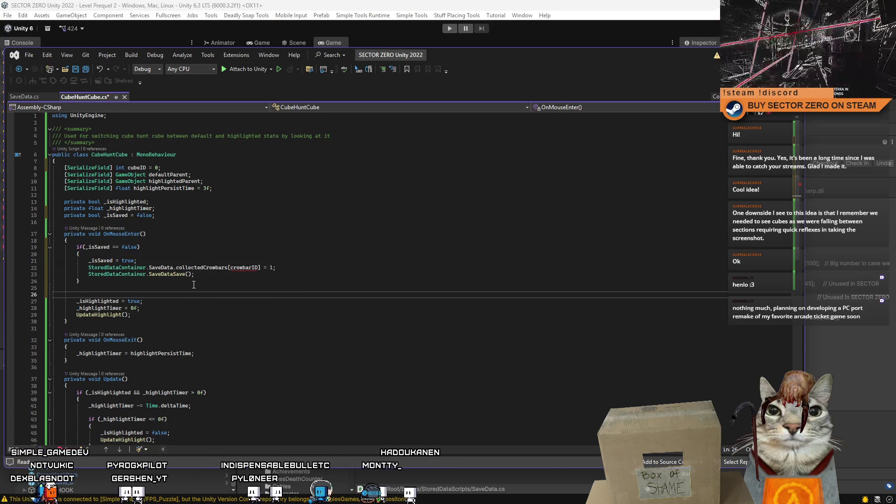
- Change the pasted collection line to collectedCubeHuntCubes[cubeID] = true
{"action": "double_click", "coordinate": [242, 269]}
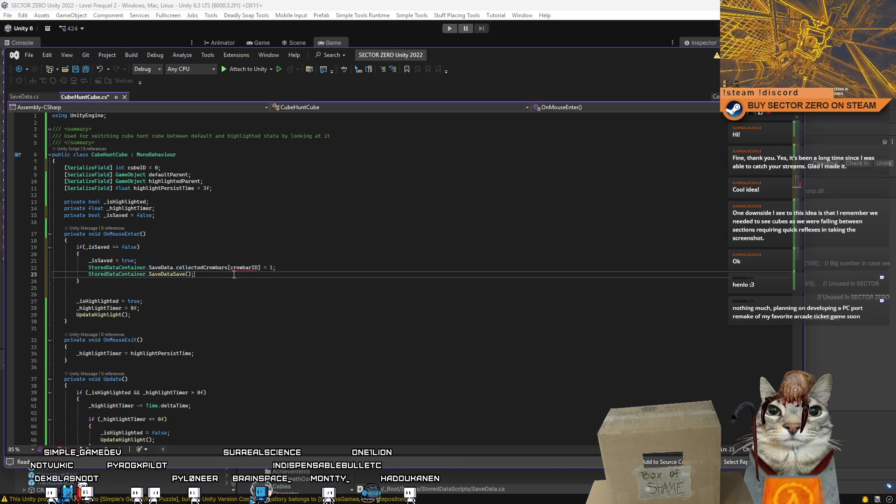
{"action": "double_click", "coordinate": [209, 269]}
{"action": "key", "text": "Delete"}
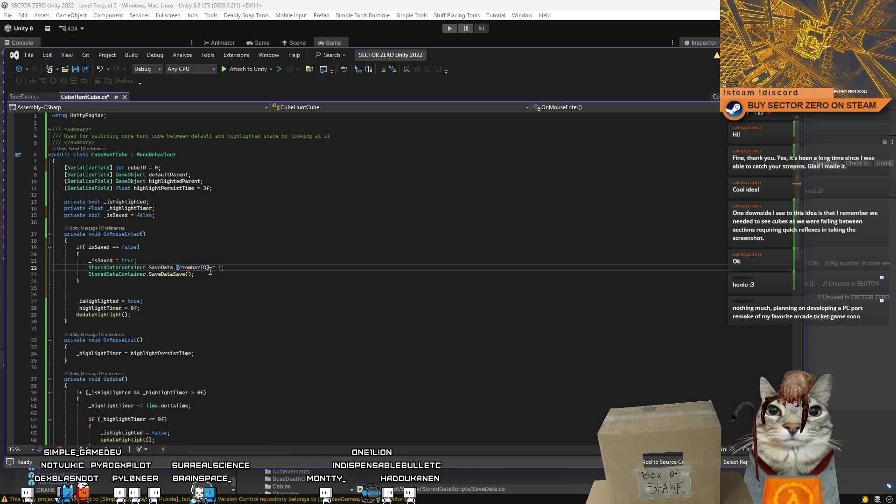
{"action": "key", "text": "ctrl+space"}
{"action": "type", "text": "collectedCu"}
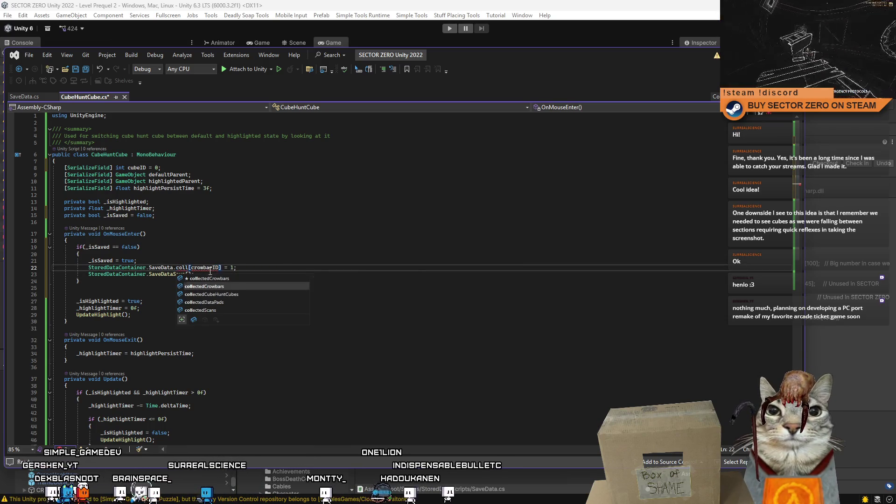
{"action": "key", "text": "Tab"}
{"action": "double_click", "coordinate": [259, 270]}
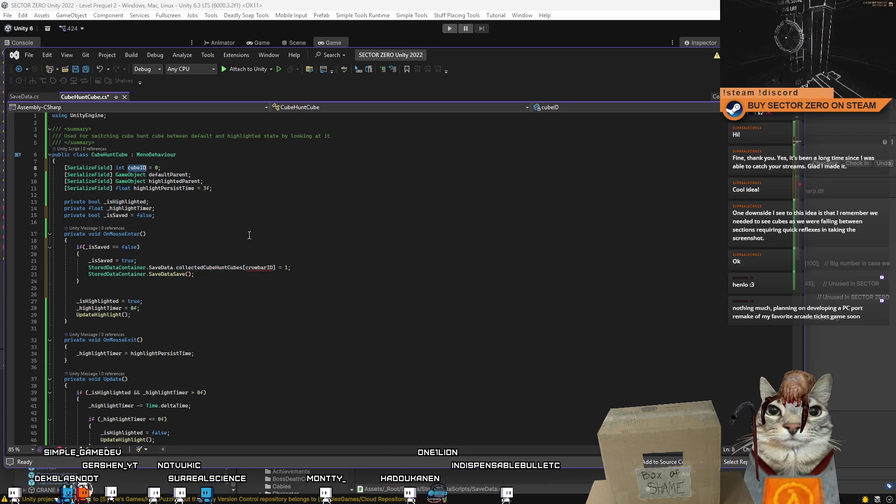
{"action": "type", "text": "cubeID"}
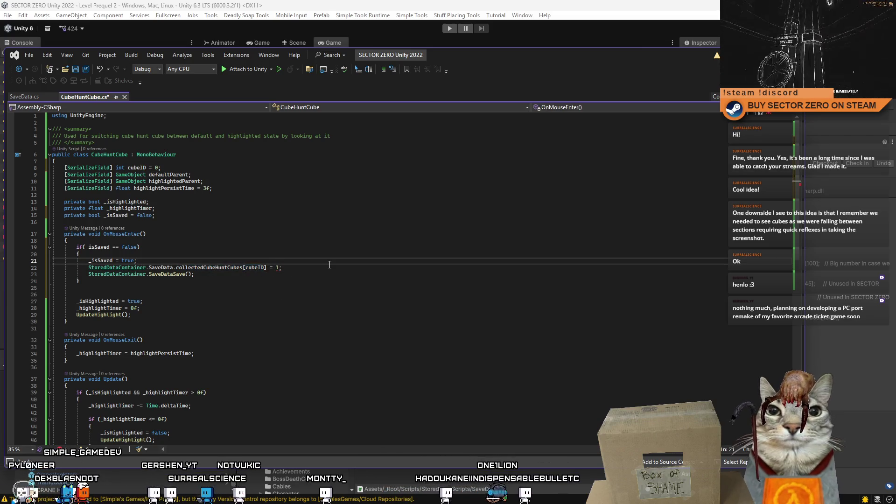
{"action": "left_click", "coordinate": [324, 266]}
{"action": "key", "text": "Left"}
{"action": "key", "text": "BackSpace"}
{"action": "type", "text": "true"}
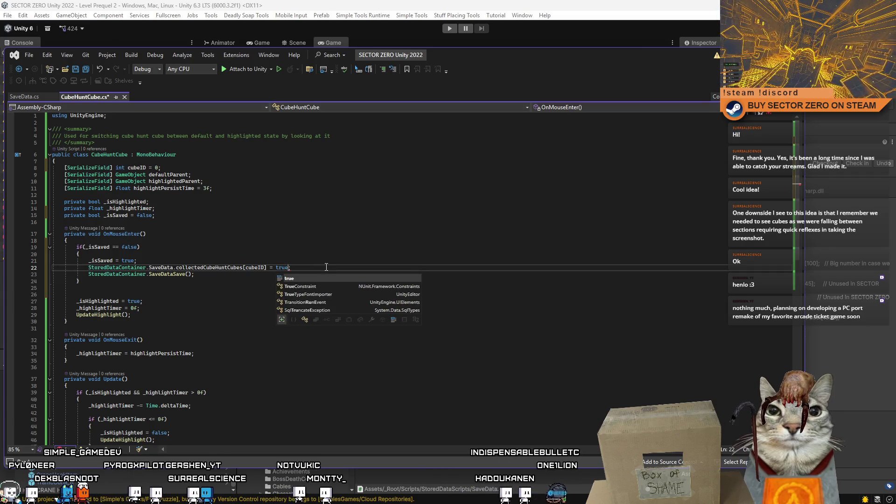
{"action": "left_click", "coordinate": [308, 288]}
- Delete the extra blank line after the if block in OnMouseEnter
{"action": "left_click", "coordinate": [322, 283]}
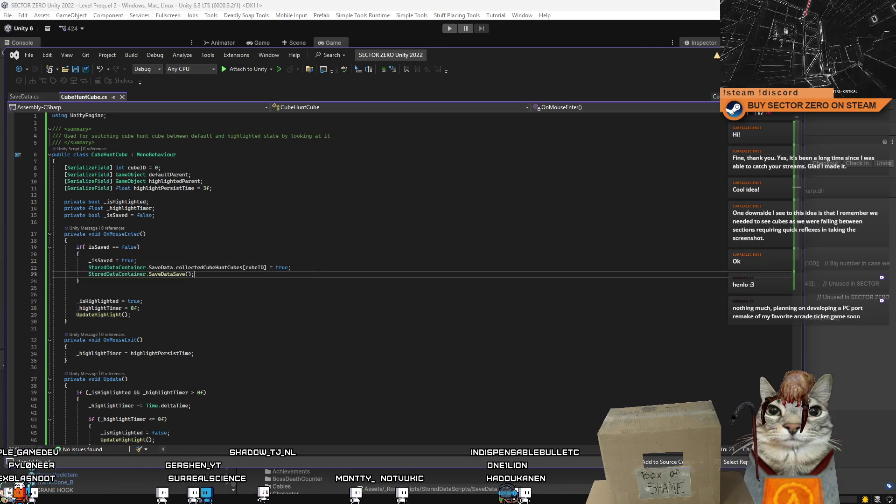
{"action": "left_click", "coordinate": [326, 267]}
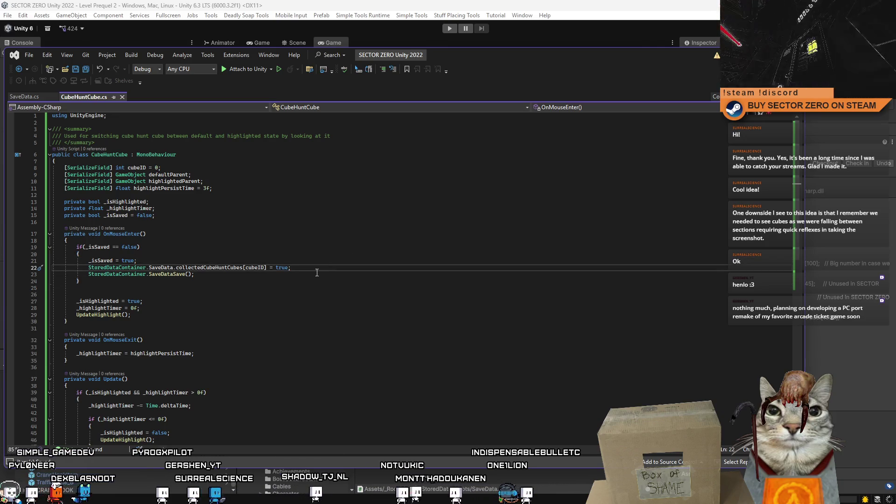
{"action": "left_click", "coordinate": [78, 288]}
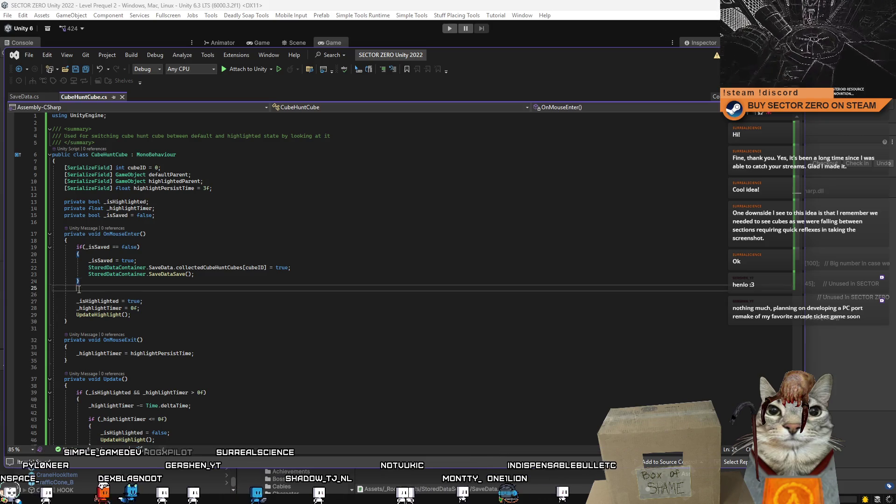
{"action": "key", "text": "shift+Home"}
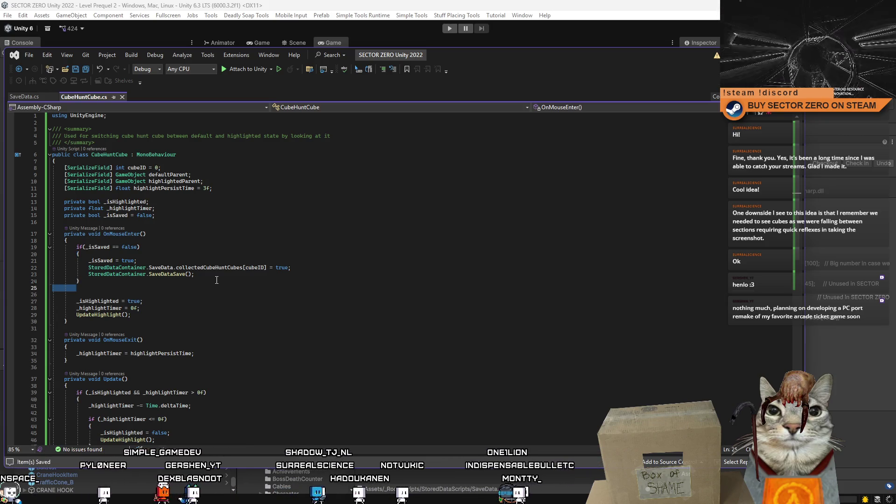
{"action": "key", "text": "BackSpace"}
{"action": "key", "text": "BackSpace"}
{"action": "key", "text": "Down"}
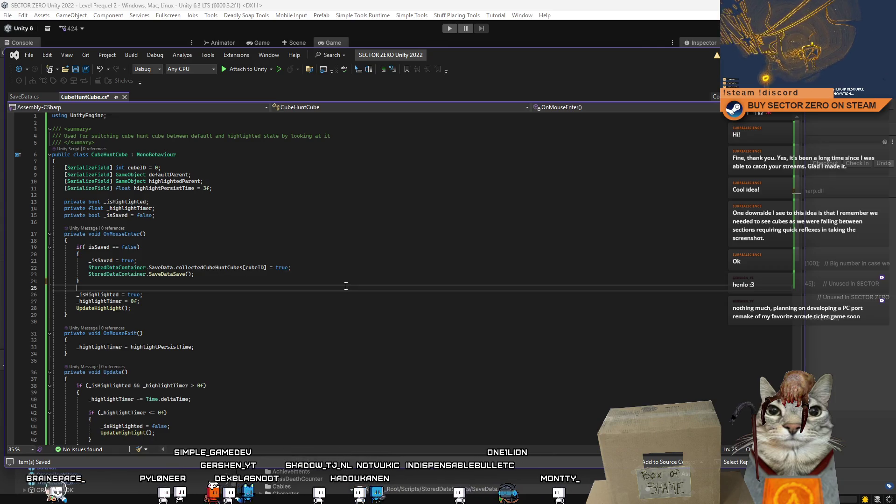
{"action": "key", "text": "Up"}
{"action": "key", "text": "Up"}
{"action": "key", "text": "Up"}
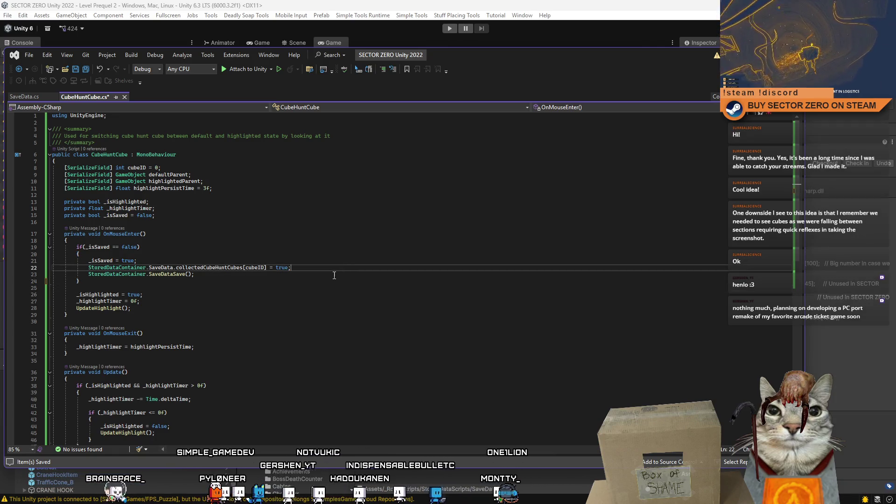
{"action": "key", "text": "Down"}
{"action": "key", "text": "Down"}
{"action": "left_click", "coordinate": [312, 301]}
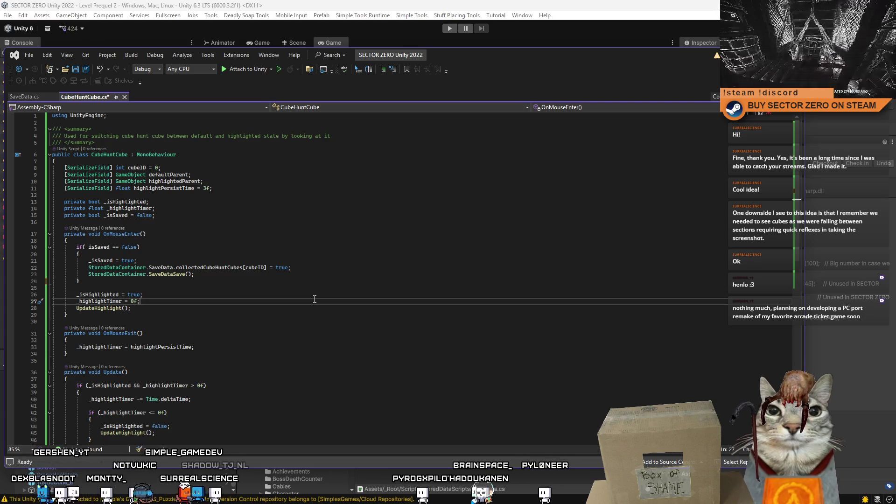
- Save CubeHuntCube.cs with the _isSaved-guarded save of collectedCubeHuntCubes in OnMouseEnter
{"action": "key", "text": "ctrl+s"}
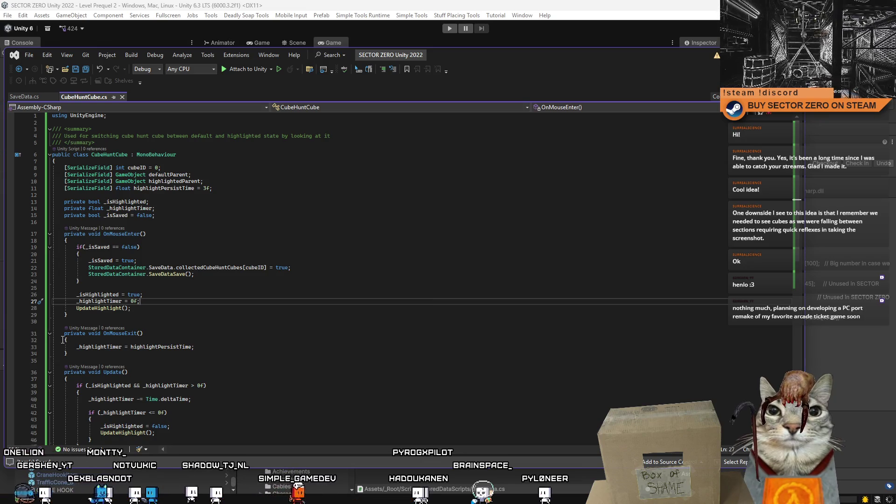
{"action": "left_click", "coordinate": [354, 254]}
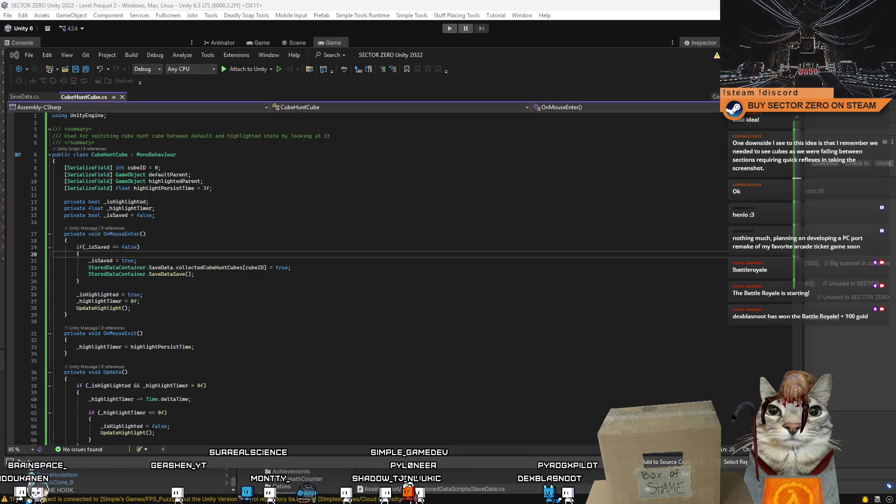
- Check the OnMouseEnter save block and serialized fields to choose where the label field goes
{"action": "left_click", "coordinate": [321, 379]}
{"action": "left_click", "coordinate": [396, 256]}
{"action": "left_click", "coordinate": [367, 300]}
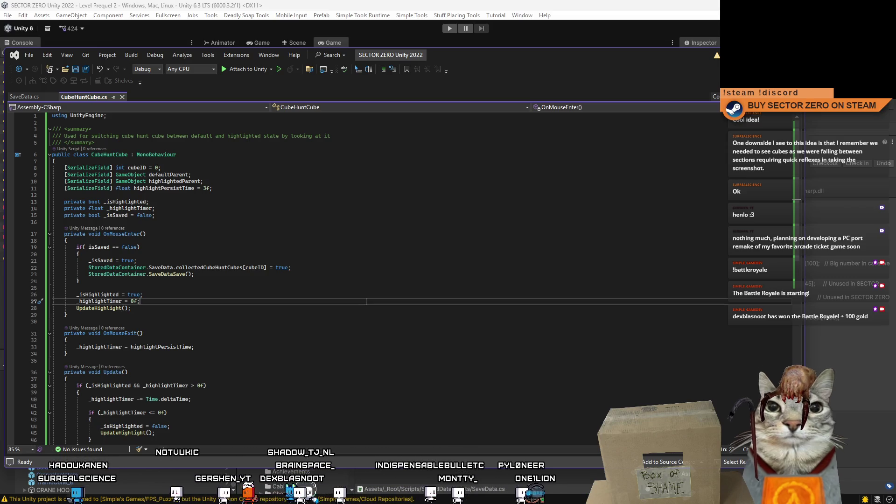
{"action": "left_click", "coordinate": [379, 256]}
{"action": "left_click", "coordinate": [403, 243]}
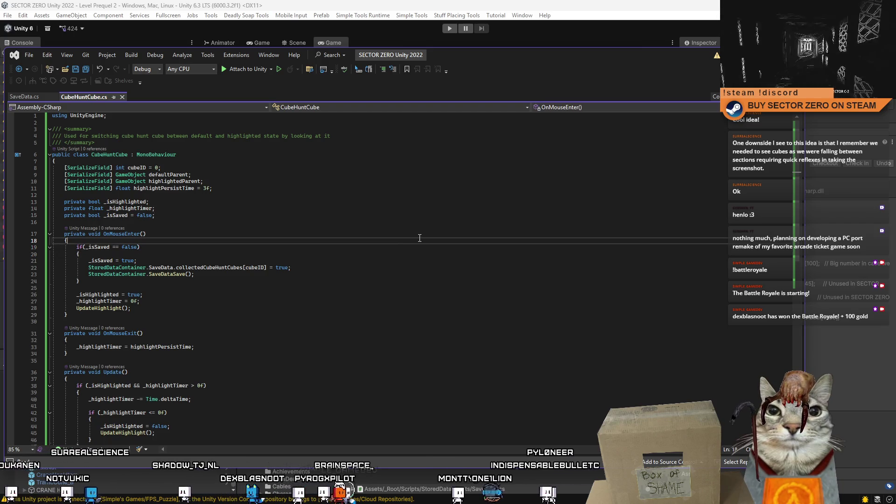
{"action": "left_click", "coordinate": [323, 189]}
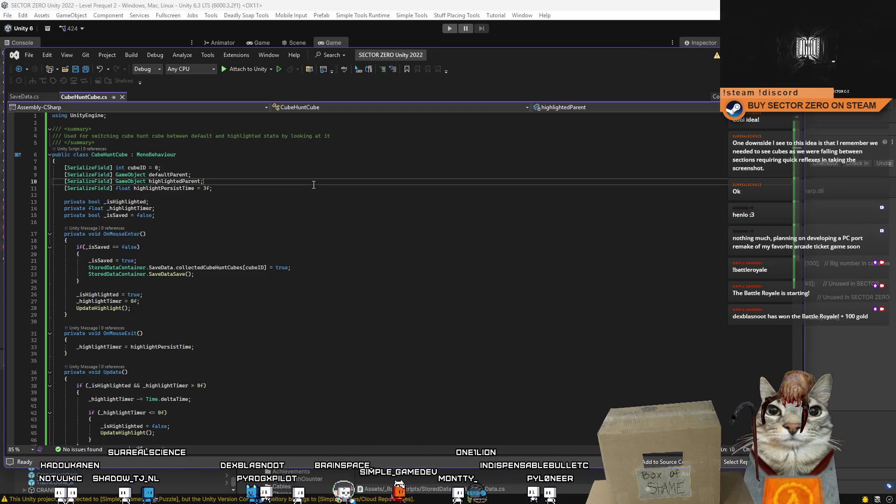
- Declare a new [SerializeField] TextMesh textID field below the serialized fields
{"action": "key", "text": "Return"}
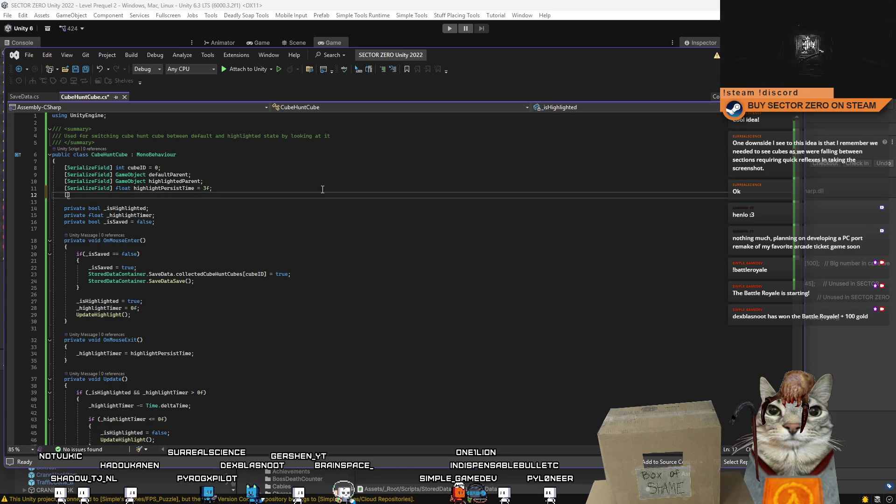
{"action": "type", "text": "SerializeField] Tex"}
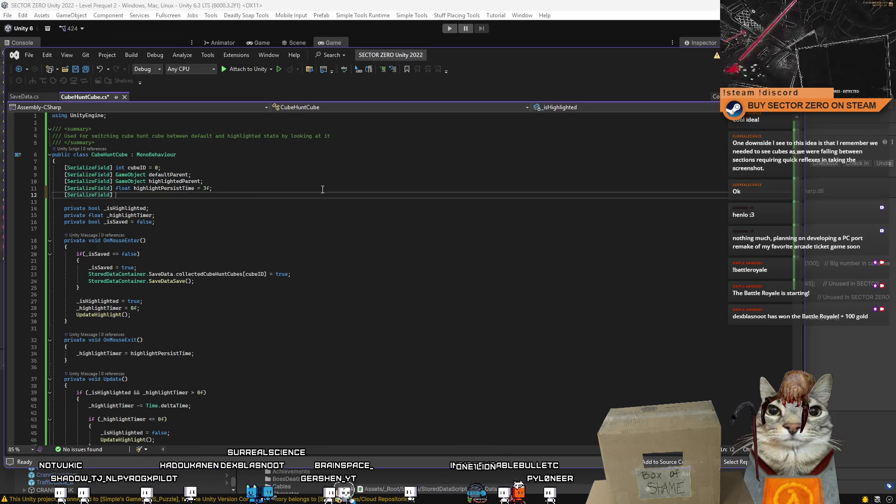
{"action": "type", "text": "tMesh "}
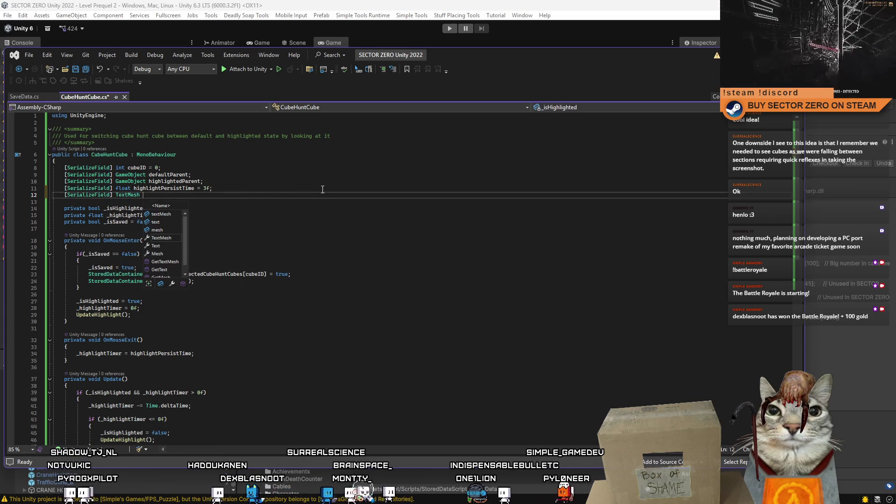
{"action": "type", "text": "texyt"}
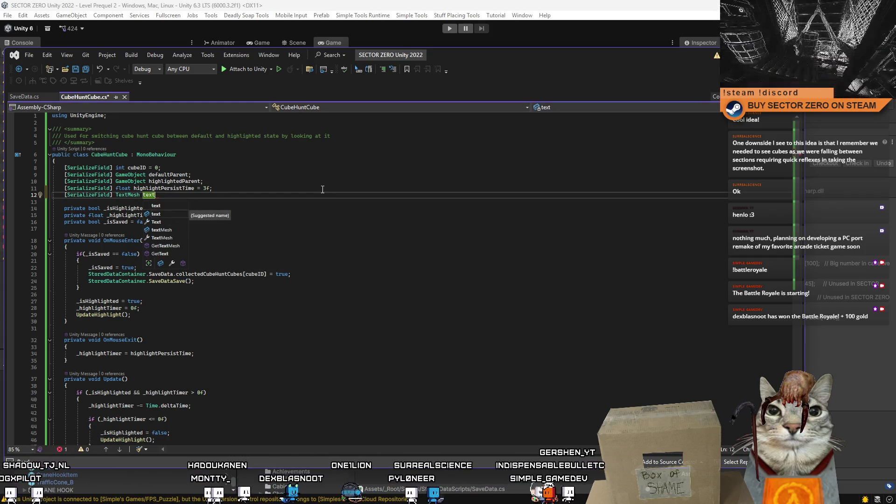
{"action": "type", "text": "IDR;"}
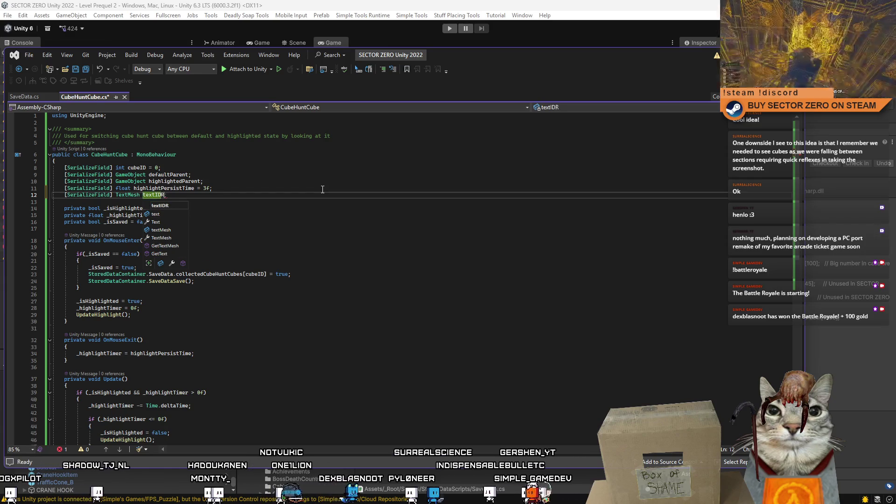
{"action": "key", "text": "BackSpace"}
{"action": "key", "text": "BackSpace"}
{"action": "key", "text": "BackSpace"}
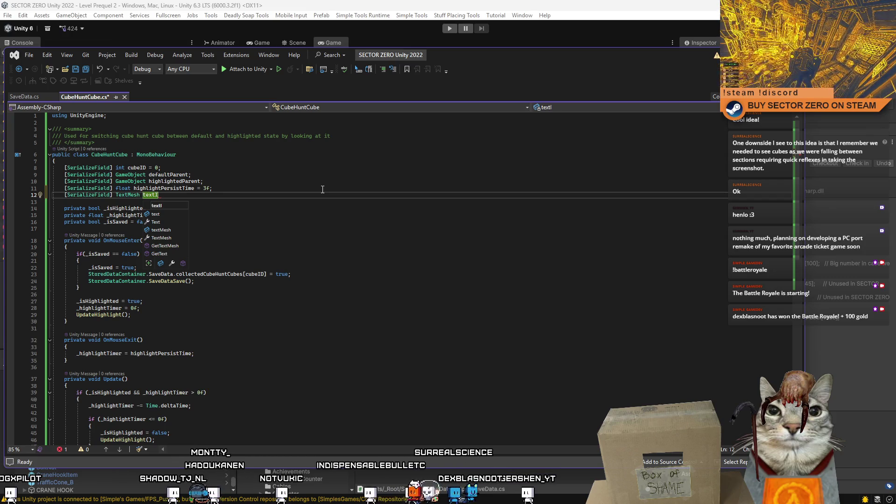
{"action": "type", "text": "D"}
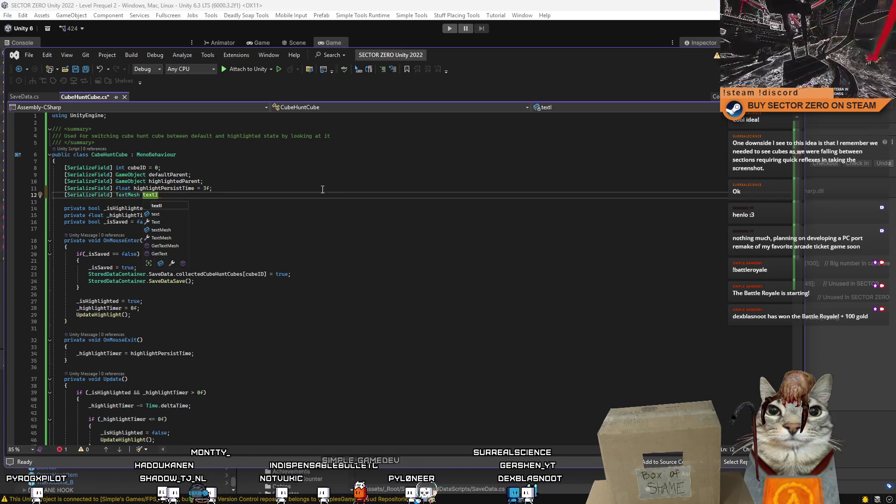
{"action": "key", "text": "BackSpace"}
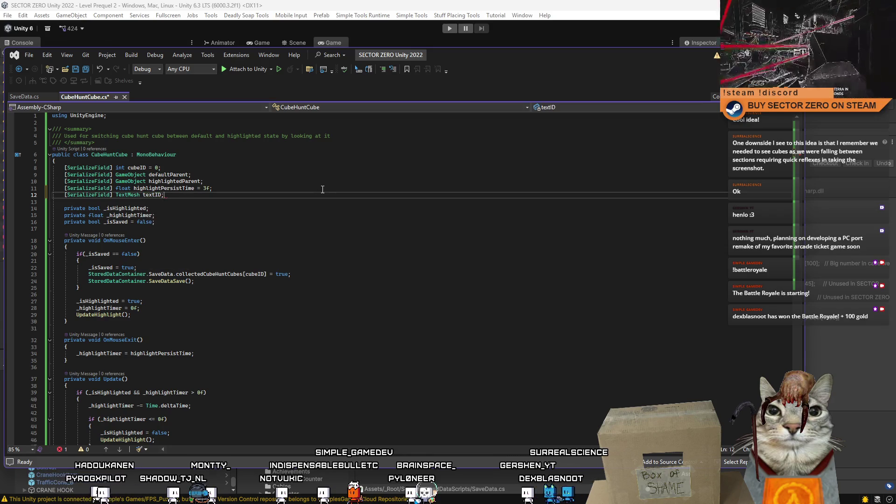
{"action": "type", "text": "D;"}
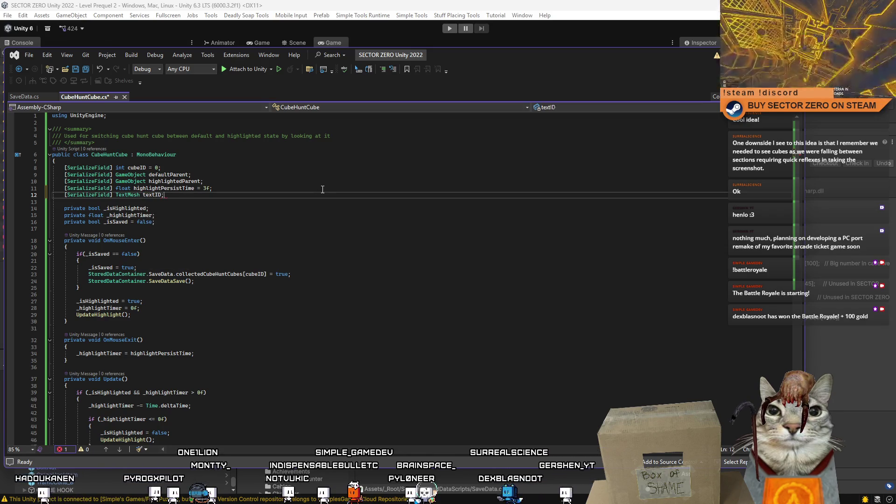
- Add an Awake method that sets textID.text = cubeID.ToString()
{"action": "left_click", "coordinate": [261, 224]}
{"action": "scroll", "coordinate": [182, 257], "scroll_direction": "down", "scroll_amount": 6}
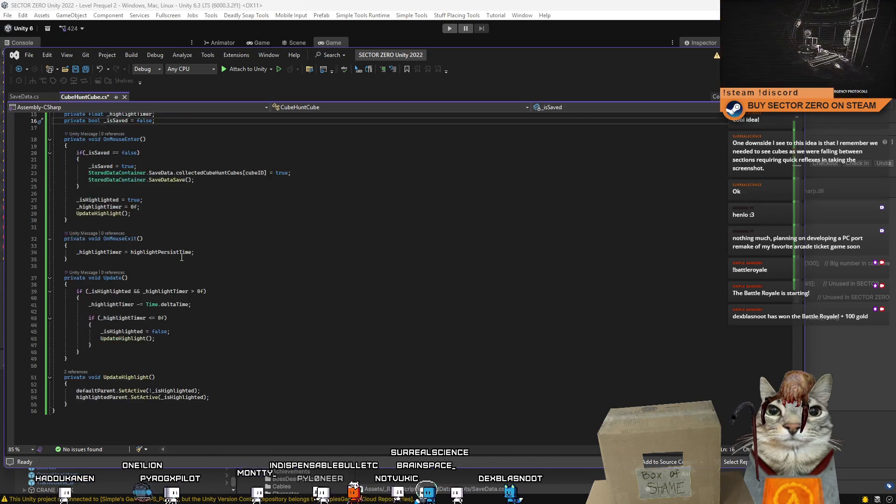
{"action": "scroll", "coordinate": [181, 257], "scroll_direction": "up", "scroll_amount": 4}
{"action": "left_click", "coordinate": [191, 189]}
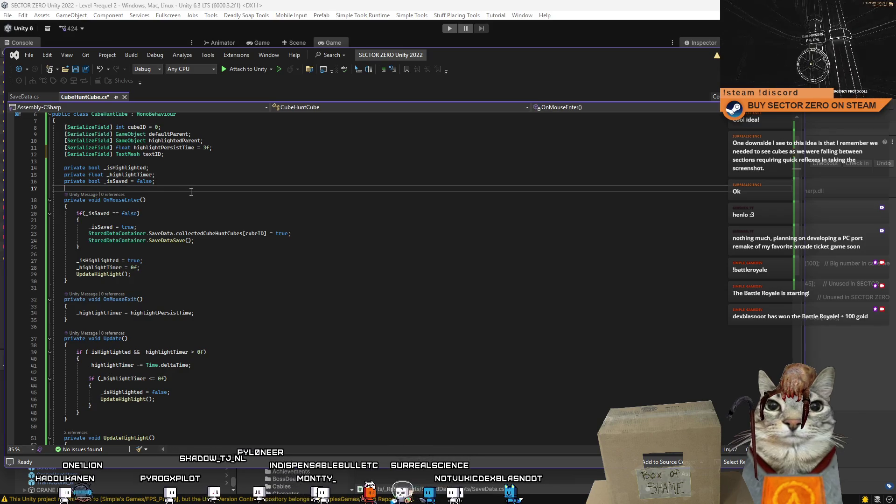
{"action": "key", "text": "Return"}
{"action": "key", "text": "Return"}
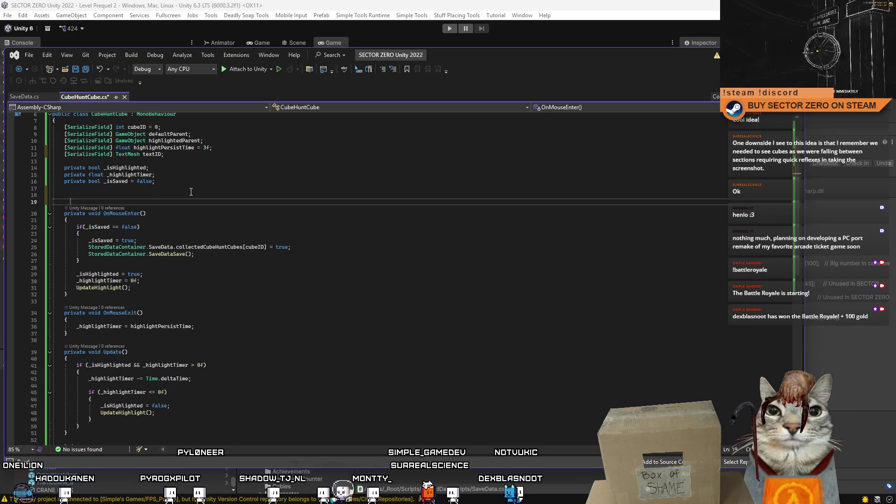
{"action": "type", "text": "Awake"}
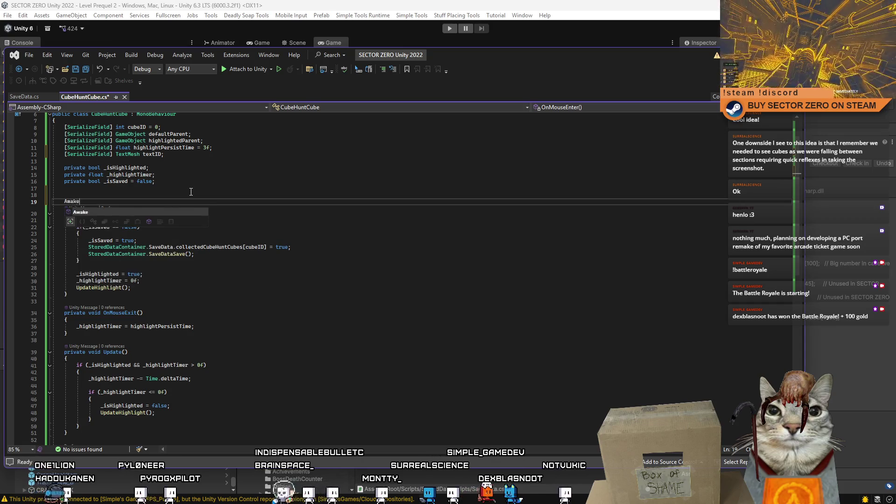
{"action": "key", "text": "Tab"}
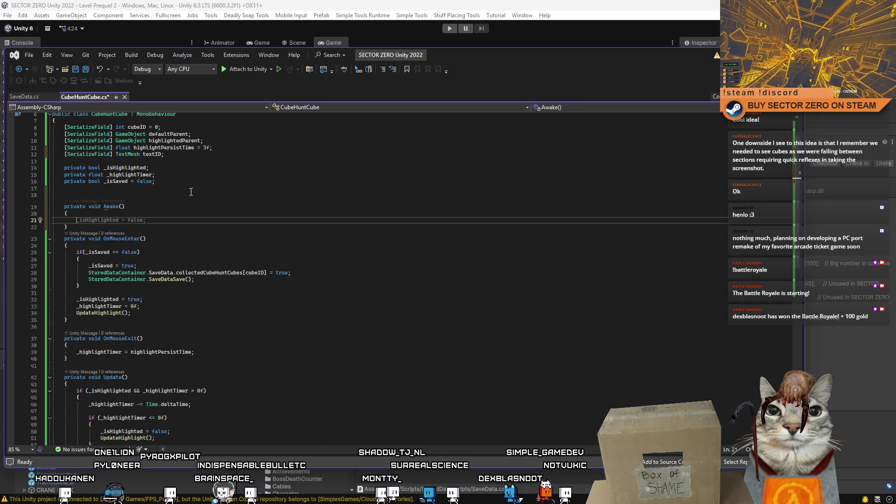
{"action": "type", "text": "textID.te"}
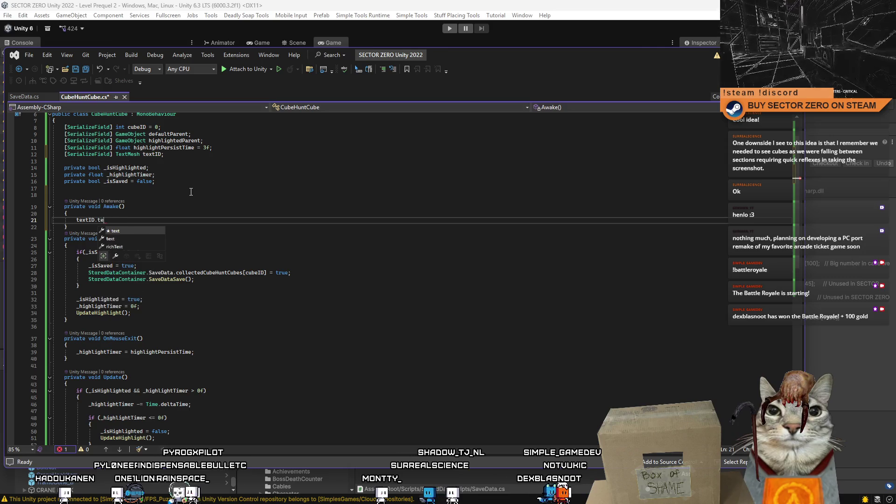
{"action": "type", "text": "xt = cubeID"}
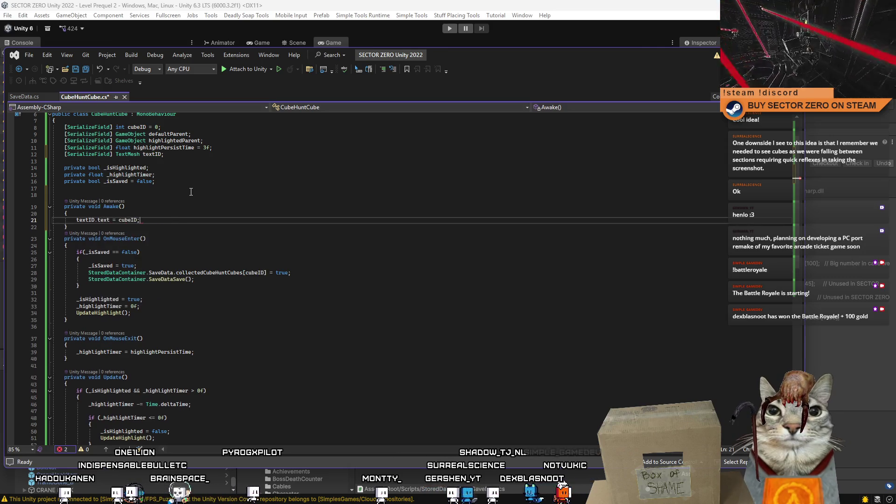
{"action": "type", "text": ".ToString"}
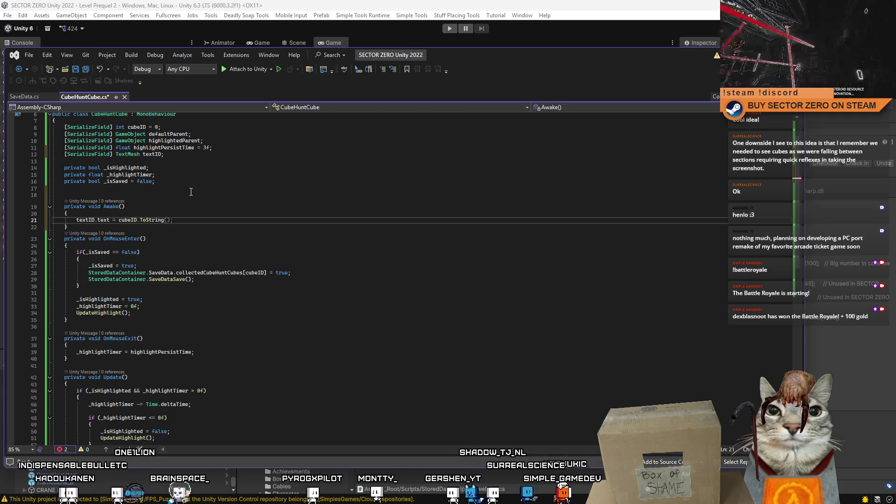
- Save CubeHuntCube.cs and switch back to Unity
{"action": "key", "text": "ctrl+s"}
{"action": "left_click", "coordinate": [290, 245]}
{"action": "scroll", "coordinate": [309, 262], "scroll_direction": "up", "scroll_amount": 1}
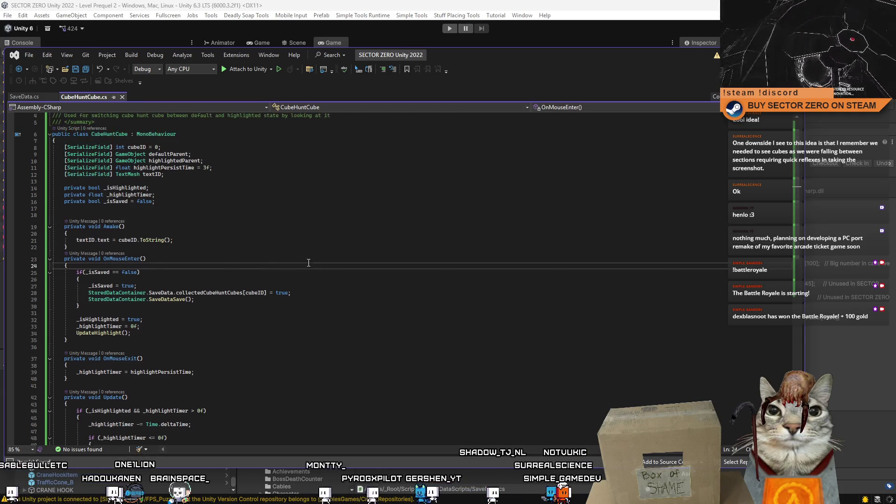
{"action": "scroll", "coordinate": [309, 263], "scroll_direction": "up", "scroll_amount": 1}
{"action": "left_click", "coordinate": [280, 306]}
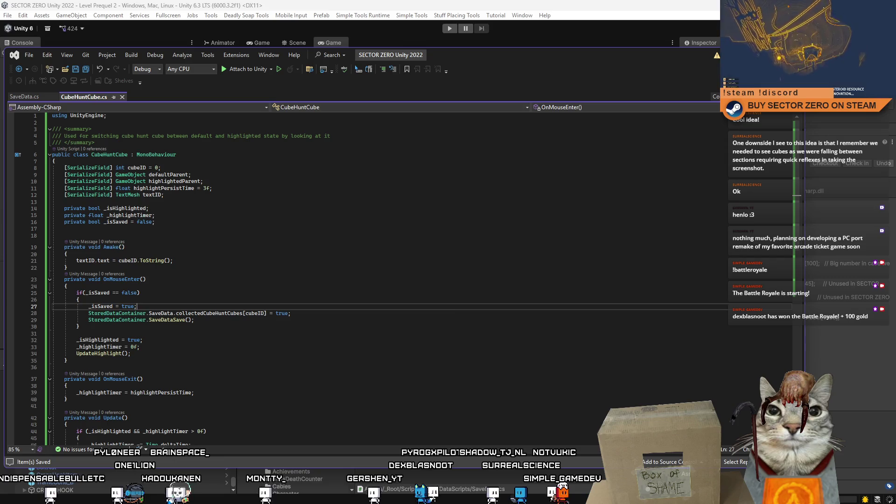
{"action": "key", "text": "alt+Tab"}
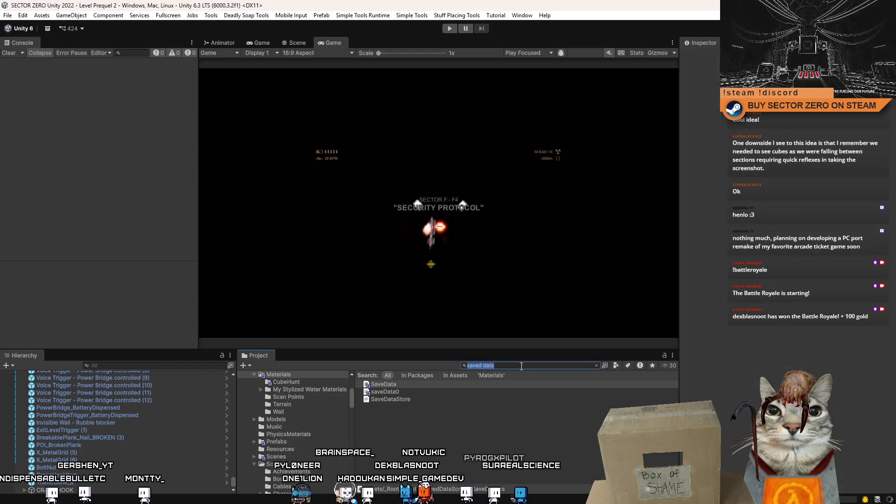
{"action": "type", "text": "cube h"}
{"action": "key", "text": "ctrl+a"}
{"action": "type", "text": "cube hunt"}
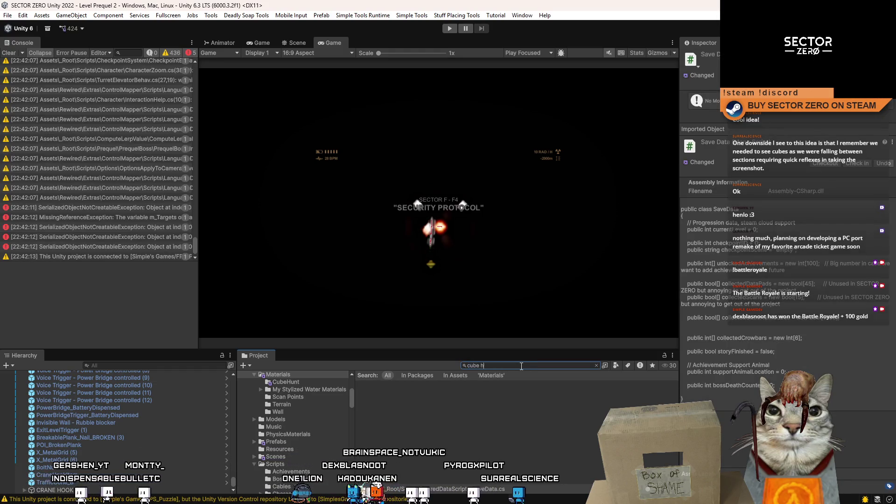
{"action": "left_click", "coordinate": [424, 418]}
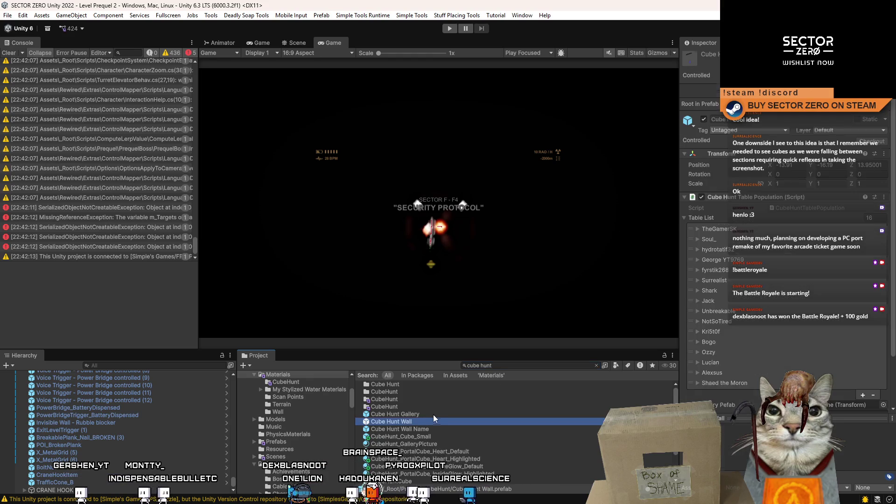
{"action": "left_click", "coordinate": [458, 431]}
{"action": "double_click", "coordinate": [446, 436]}
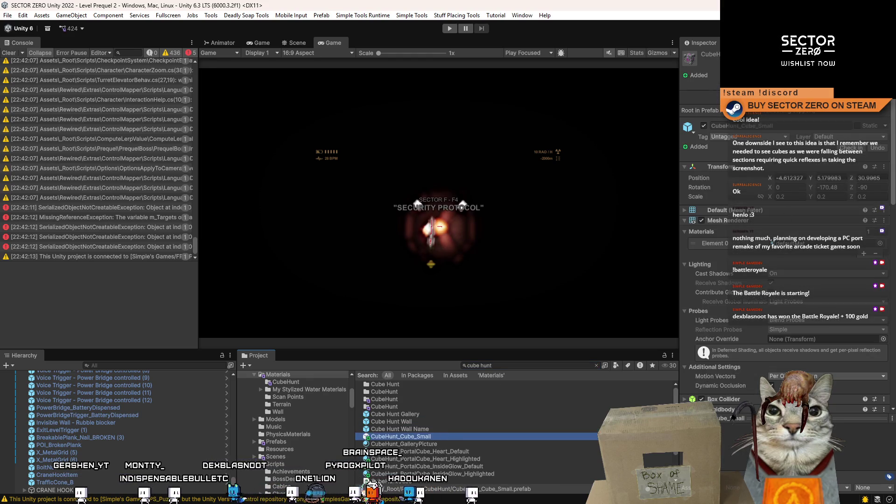
{"action": "left_click", "coordinate": [8, 53]}
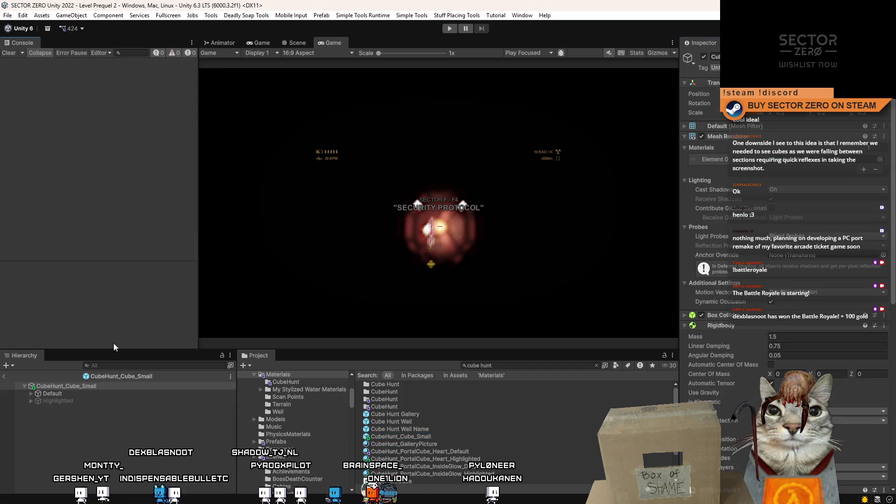
{"action": "left_click", "coordinate": [88, 399]}
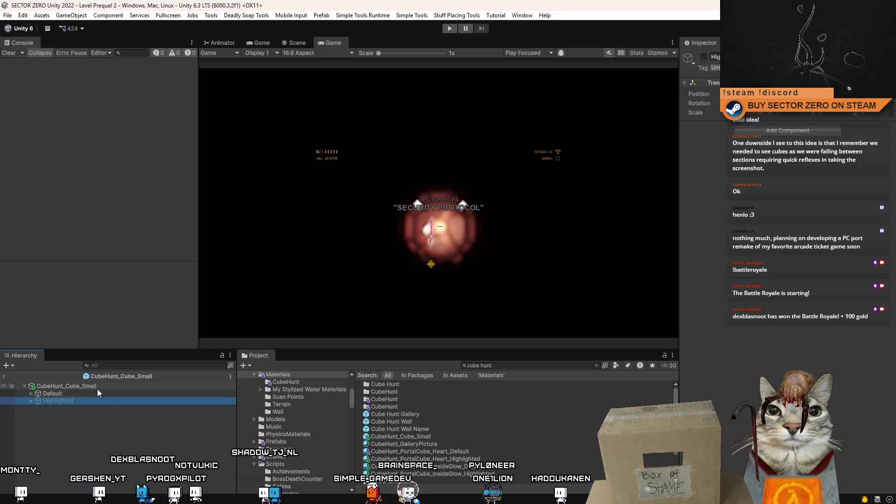
{"action": "left_click", "coordinate": [97, 388]}
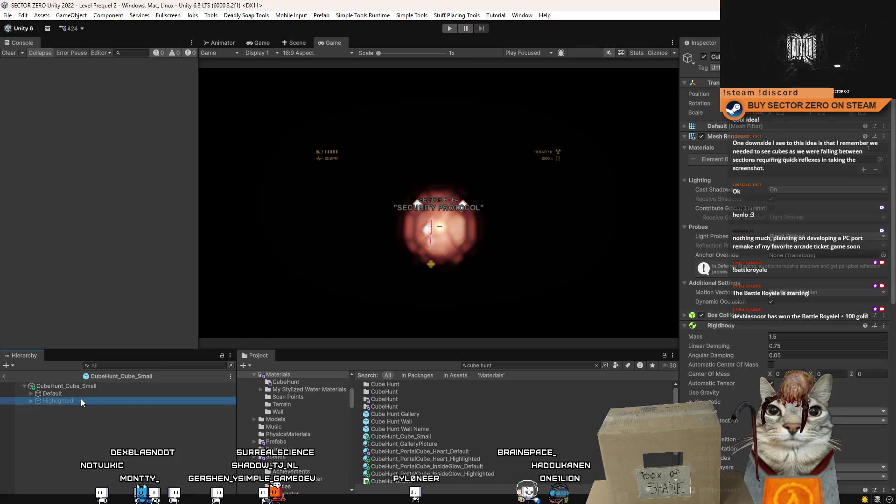
{"action": "scroll", "coordinate": [784, 280], "scroll_direction": "down", "scroll_amount": 10}
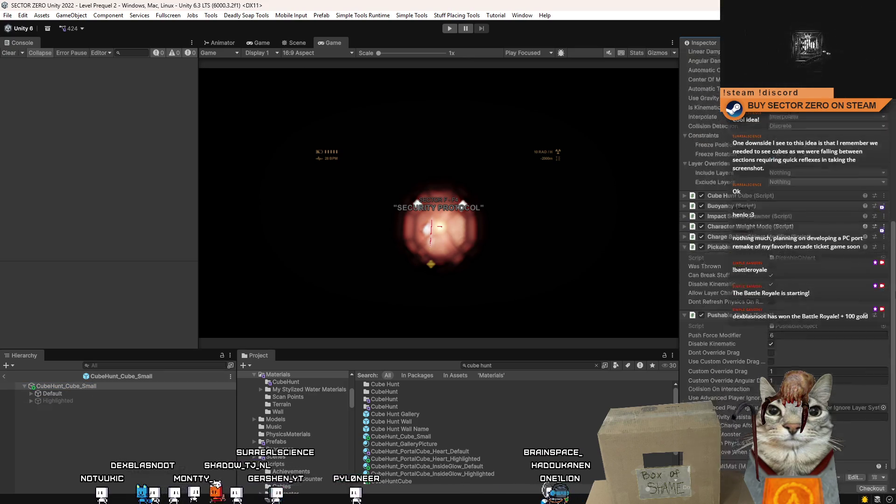
{"action": "scroll", "coordinate": [865, 128], "scroll_direction": "up", "scroll_amount": 10}
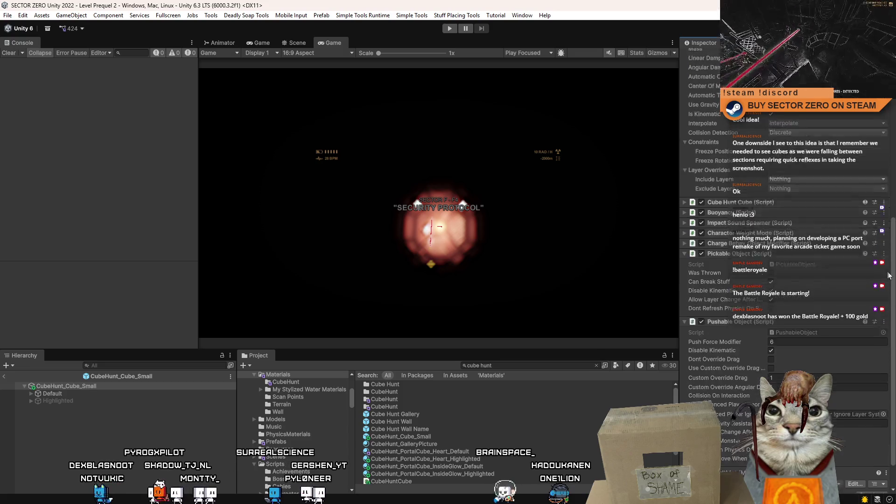
{"action": "scroll", "coordinate": [864, 129], "scroll_direction": "down", "scroll_amount": 10}
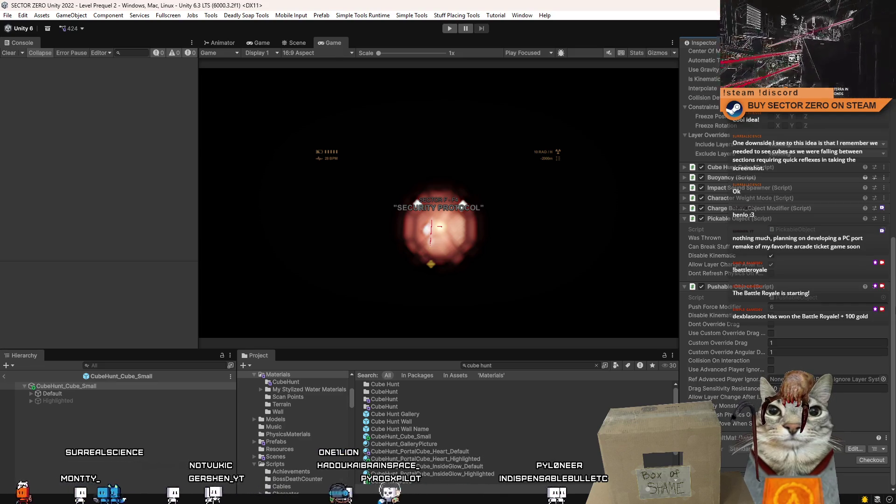
{"action": "scroll", "coordinate": [784, 261], "scroll_direction": "up", "scroll_amount": 10}
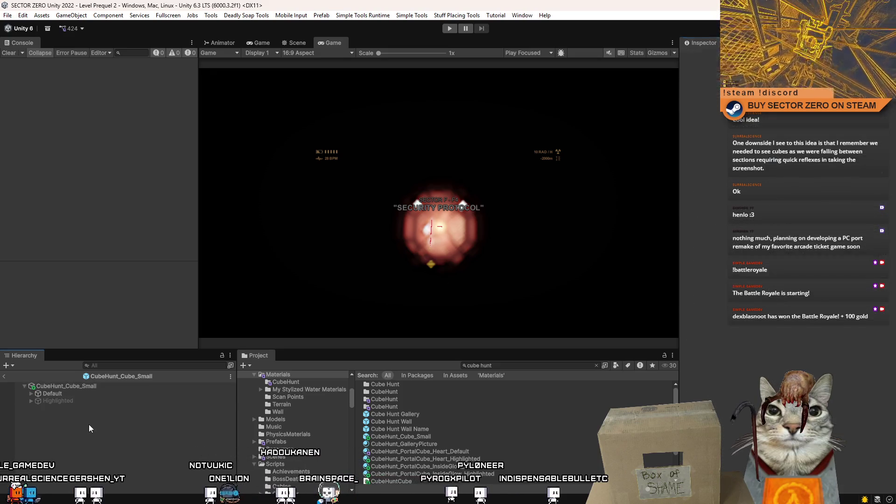
{"action": "left_click", "coordinate": [103, 387]}
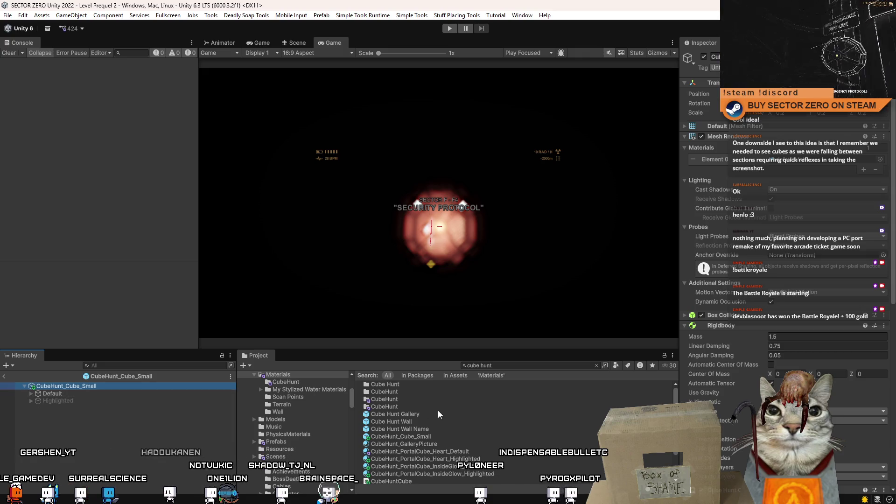
{"action": "left_click", "coordinate": [423, 421]}
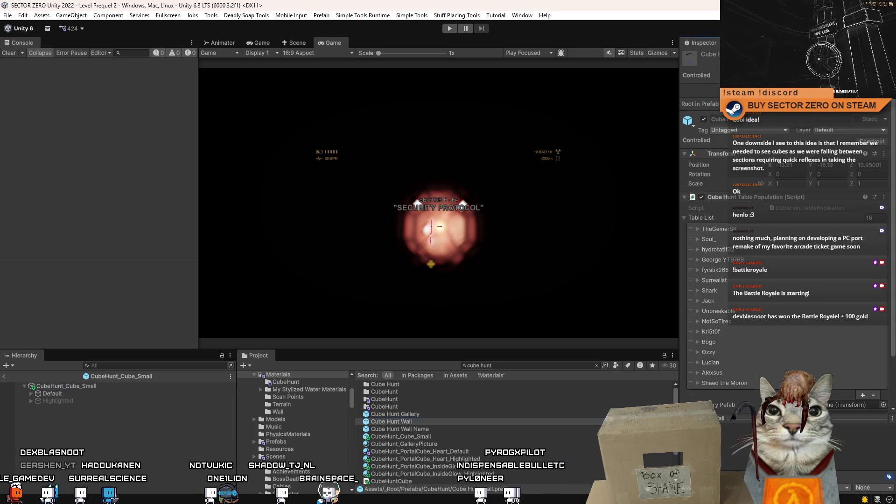
{"action": "double_click", "coordinate": [423, 421]}
{"action": "left_click", "coordinate": [94, 423]}
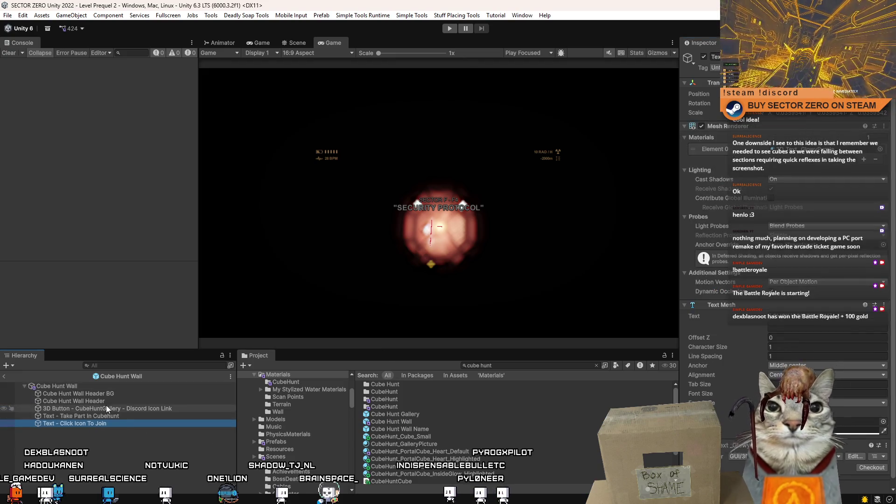
{"action": "left_click", "coordinate": [467, 421]}
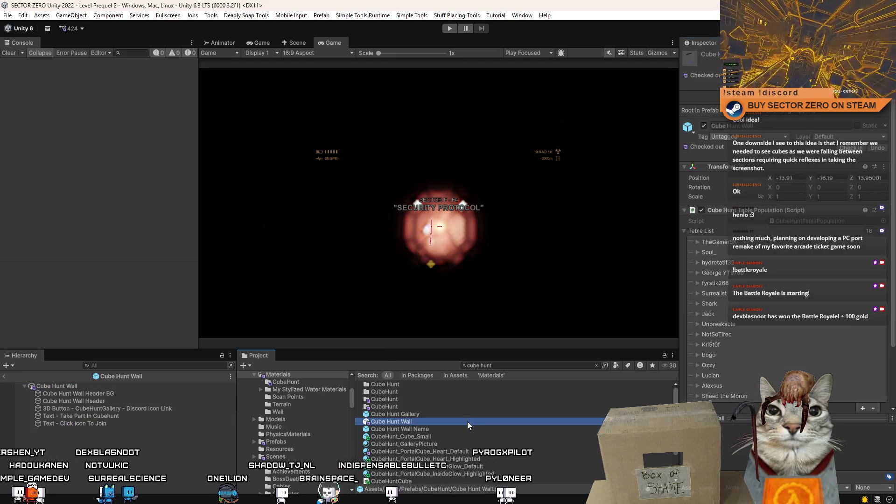
{"action": "left_click", "coordinate": [436, 444]}
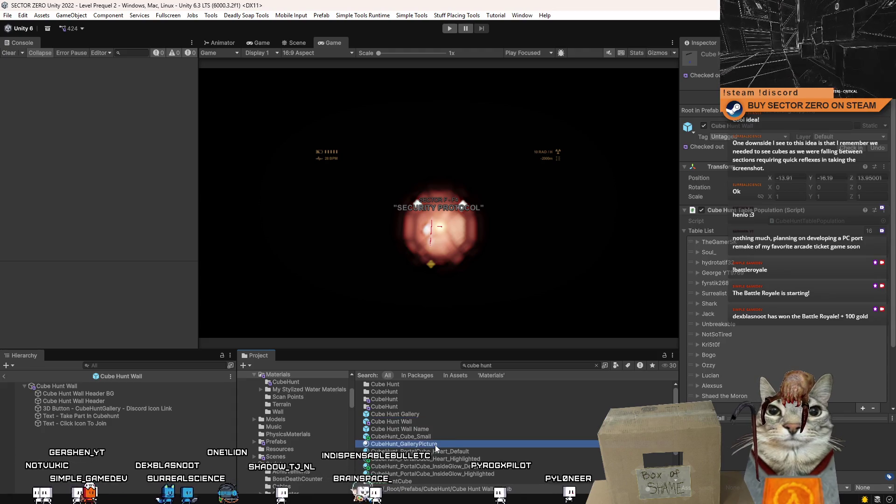
{"action": "left_click", "coordinate": [454, 436]}
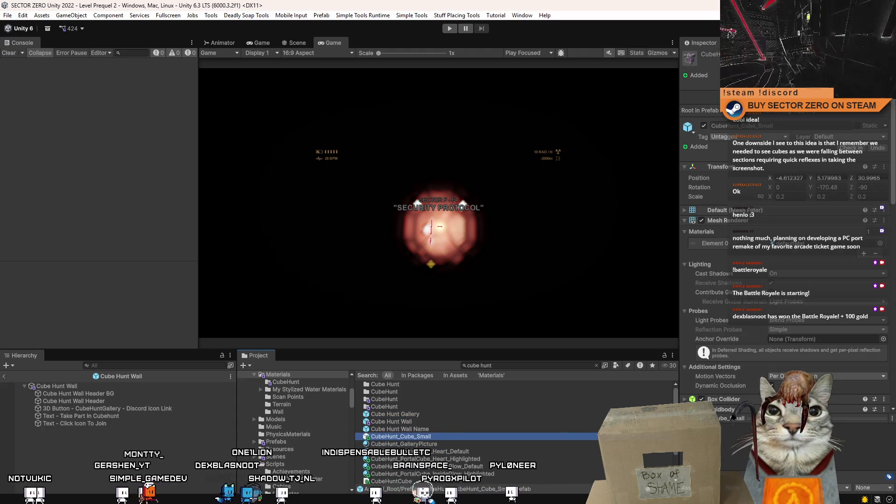
{"action": "double_click", "coordinate": [454, 436]}
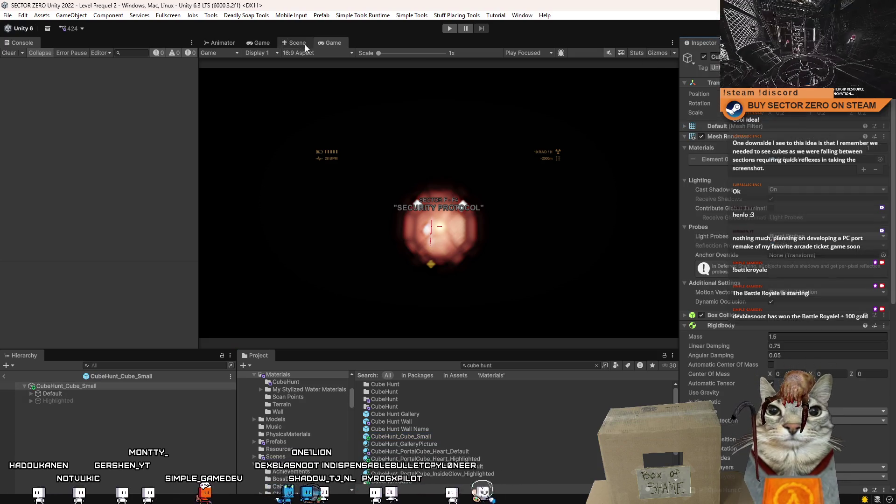
{"action": "left_click", "coordinate": [304, 44]}
- Paste the Text - Click Icon To Join object into CubeHunt_Cube_Small between Default and Highlighted
{"action": "key", "text": "ctrl+v"}
{"action": "left_click_drag", "start_coordinate": [91, 407], "coordinate": [86, 397]}
{"action": "scroll", "coordinate": [363, 189], "scroll_direction": "down", "scroll_amount": 5}
{"action": "mouse_move", "coordinate": [362, 188]}
{"action": "left_mouse_down"}
{"action": "mouse_move", "coordinate": [334, 201]}
{"action": "mouse_move", "coordinate": [422, 242]}
{"action": "left_mouse_up"}
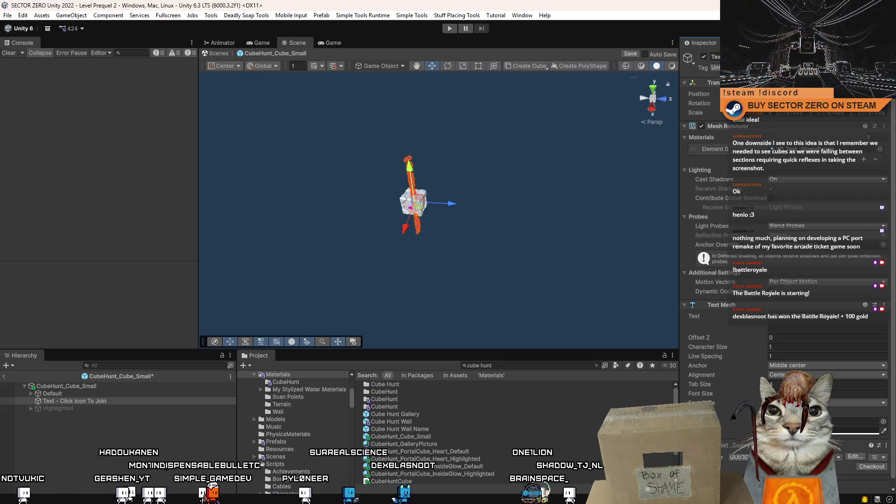
{"action": "mouse_move", "coordinate": [536, 196]}
{"action": "left_mouse_down"}
{"action": "mouse_move", "coordinate": [454, 179]}
{"action": "mouse_move", "coordinate": [354, 180]}
{"action": "mouse_move", "coordinate": [371, 168]}
{"action": "mouse_move", "coordinate": [355, 184]}
{"action": "mouse_move", "coordinate": [374, 168]}
{"action": "mouse_move", "coordinate": [346, 187]}
{"action": "left_mouse_up"}
{"action": "scroll", "coordinate": [454, 179], "scroll_direction": "up", "scroll_amount": 3}
- Rotate the pasted label so it lies horizontally across the cube
{"action": "key", "text": "e"}
{"action": "mouse_move", "coordinate": [420, 196]}
{"action": "left_mouse_down"}
{"action": "mouse_move", "coordinate": [450, 193]}
{"action": "mouse_move", "coordinate": [447, 229]}
{"action": "mouse_move", "coordinate": [361, 225]}
{"action": "mouse_move", "coordinate": [272, 161]}
{"action": "left_mouse_up"}
{"action": "scroll", "coordinate": [443, 205], "scroll_direction": "up", "scroll_amount": 3}
{"action": "key", "text": "w"}
{"action": "key", "text": "f"}
{"action": "scroll", "coordinate": [320, 250], "scroll_direction": "down", "scroll_amount": 5}
- Try a 90° vertical rotation, undo it, and fine-tune the label's orientation
{"action": "key", "text": "e"}
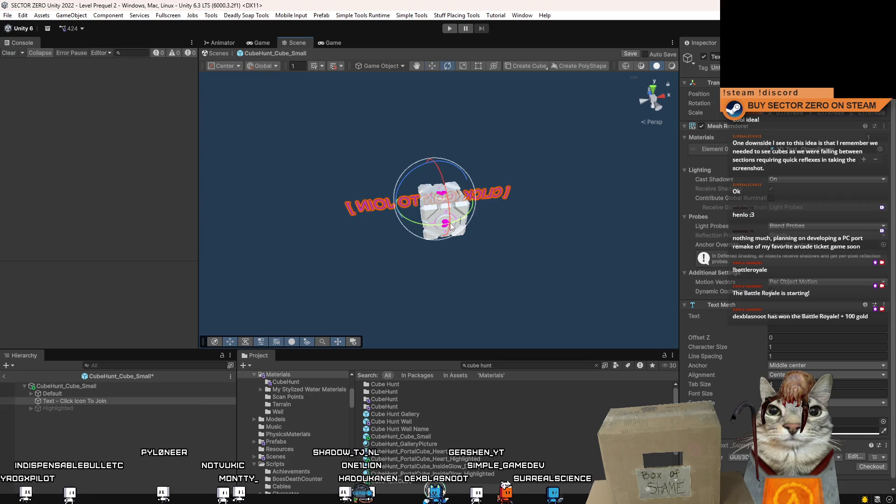
{"action": "left_click_drag", "start_coordinate": [462, 225], "coordinate": [444, 266]}
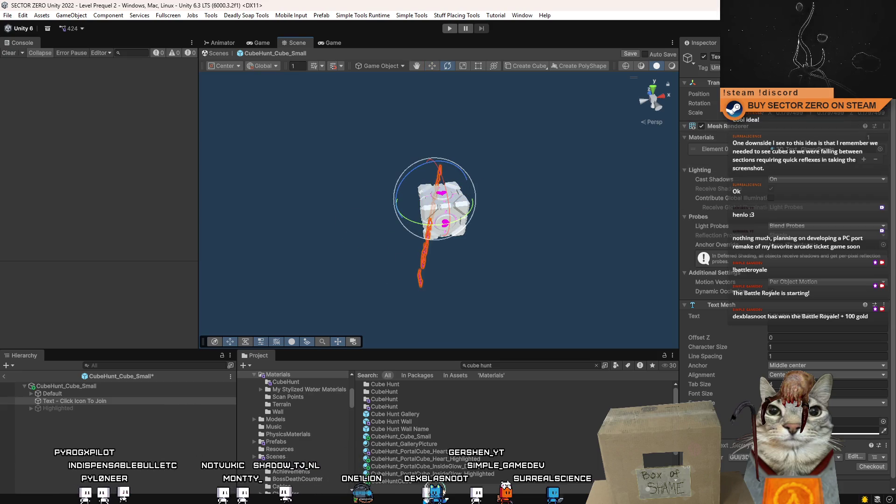
{"action": "key", "text": "ctrl+z"}
{"action": "key", "text": "ctrl+y"}
{"action": "key", "text": "ctrl+z"}
{"action": "left_click_drag", "start_coordinate": [467, 225], "coordinate": [457, 224]}
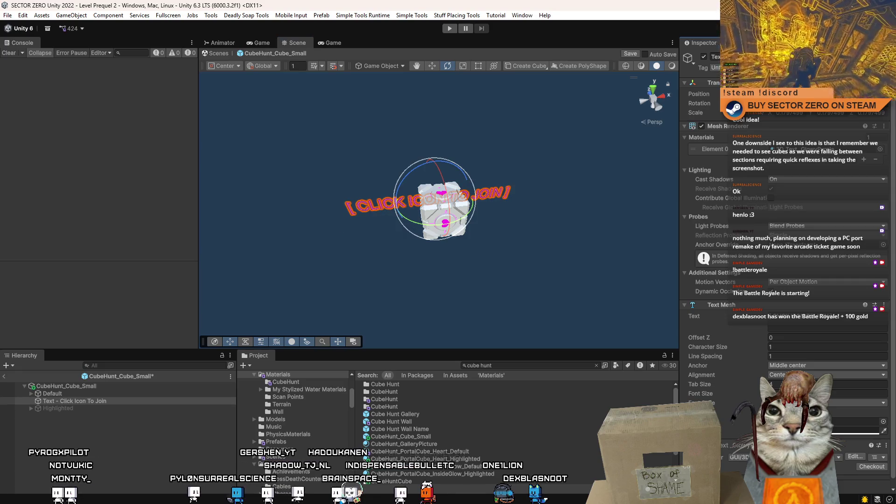
{"action": "key", "text": "w"}
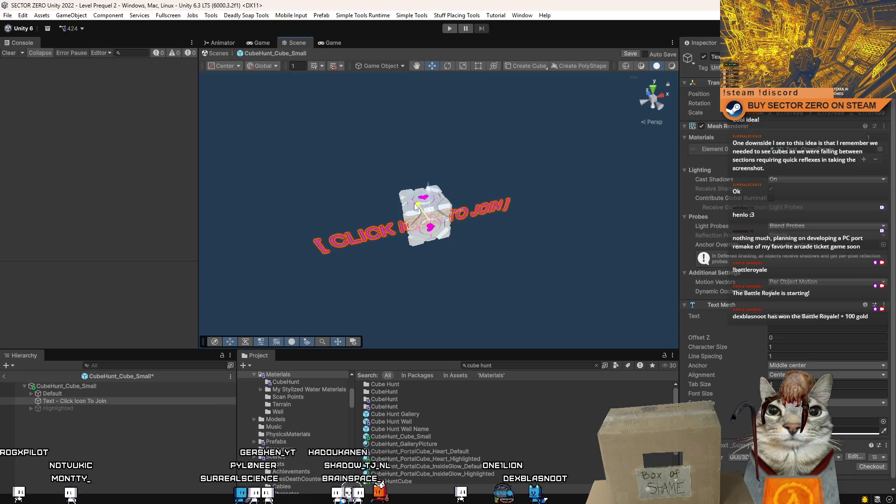
- Clear the label's join message, then scale it down and centre it on the cube
{"action": "left_click", "coordinate": [843, 316]}
{"action": "key", "text": "ctrl+a"}
{"action": "key", "text": "BackSpace"}
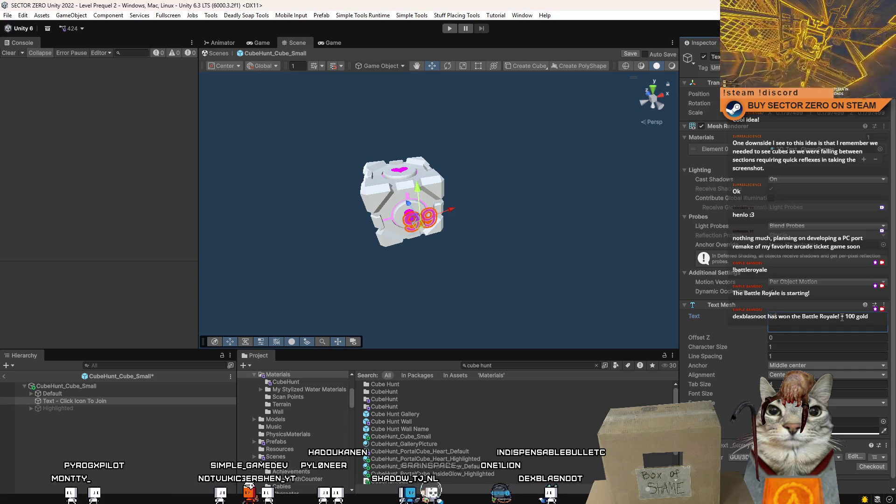
{"action": "scroll", "coordinate": [432, 240], "scroll_direction": "up", "scroll_amount": 5}
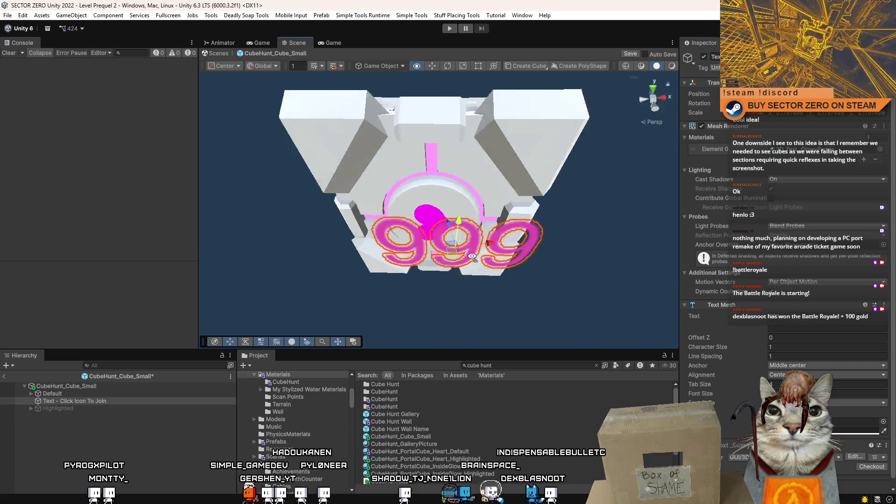
{"action": "mouse_move", "coordinate": [429, 254]}
{"action": "left_mouse_down"}
{"action": "mouse_move", "coordinate": [389, 259]}
{"action": "mouse_move", "coordinate": [432, 218]}
{"action": "mouse_move", "coordinate": [437, 237]}
{"action": "left_mouse_up"}
{"action": "scroll", "coordinate": [444, 224], "scroll_direction": "down", "scroll_amount": 5}
{"action": "scroll", "coordinate": [475, 222], "scroll_direction": "up", "scroll_amount": 5}
{"action": "key", "text": "r"}
{"action": "key", "text": "w"}
{"action": "left_click_drag", "start_coordinate": [460, 202], "coordinate": [463, 204]}
- Set the Text Mesh text to 999 and nudge it into the front emblem
{"action": "left_click", "coordinate": [812, 318]}
{"action": "key", "text": "ctrl+a"}
{"action": "key", "text": "BackSpace"}
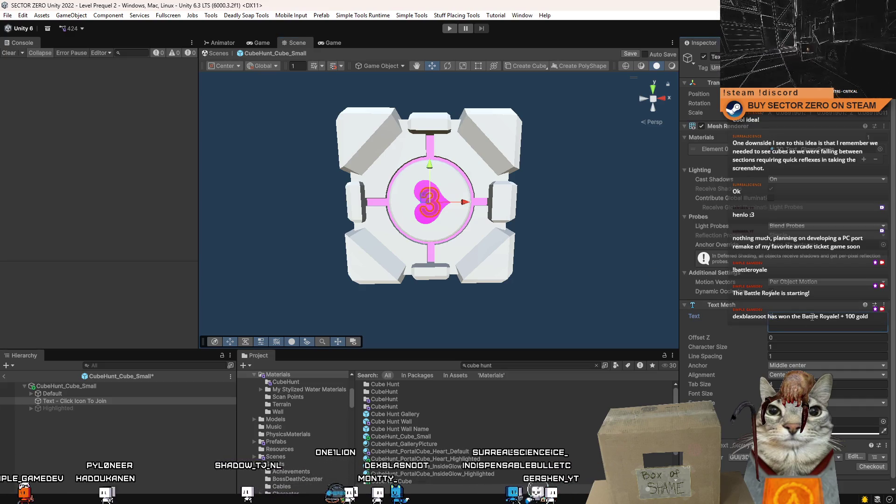
{"action": "type", "text": "999"}
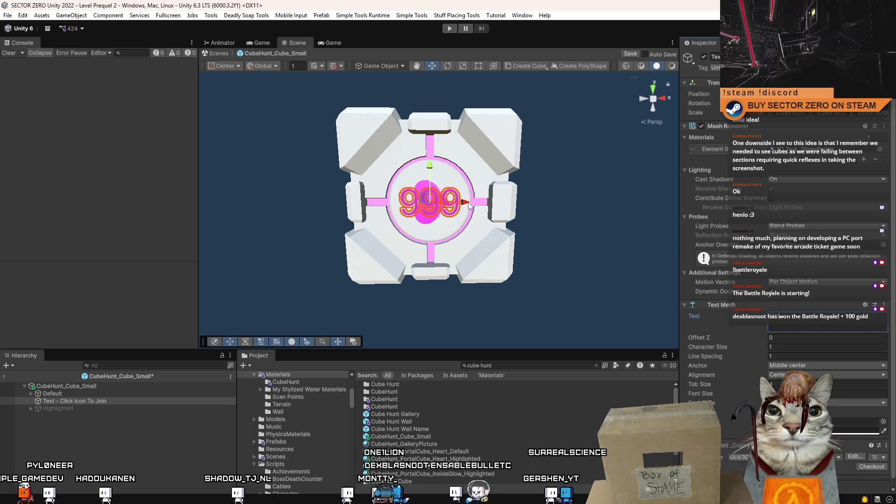
{"action": "left_click_drag", "start_coordinate": [466, 204], "coordinate": [465, 205]}
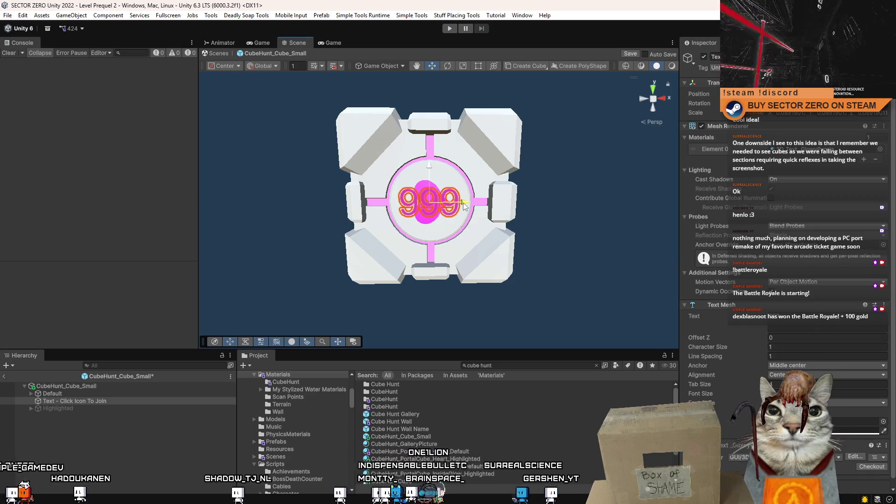
- Delete the front PortalCube_HeartIcon and reselect the 999 text object
{"action": "left_click", "coordinate": [424, 190]}
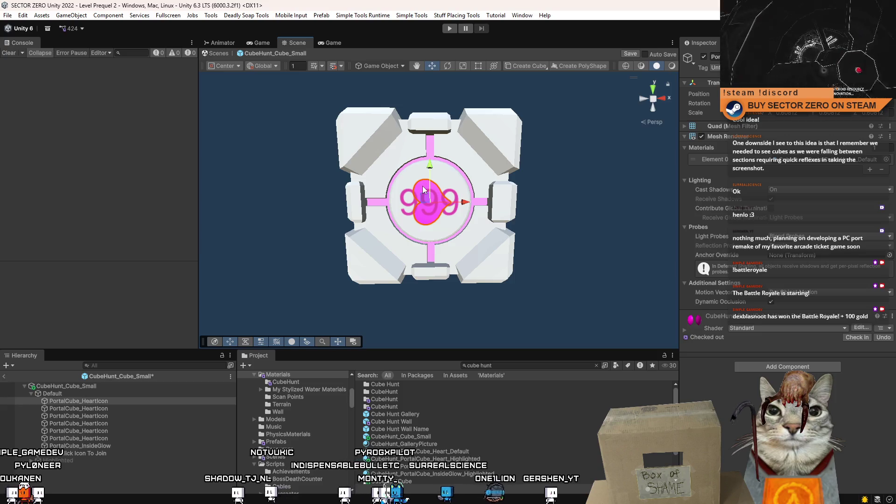
{"action": "key", "text": "Delete"}
{"action": "left_click", "coordinate": [438, 204]}
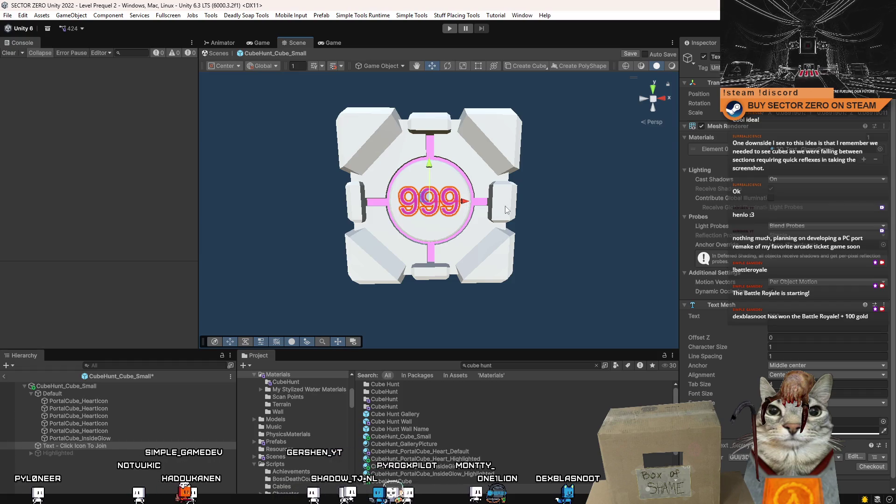
{"action": "left_click", "coordinate": [126, 445]}
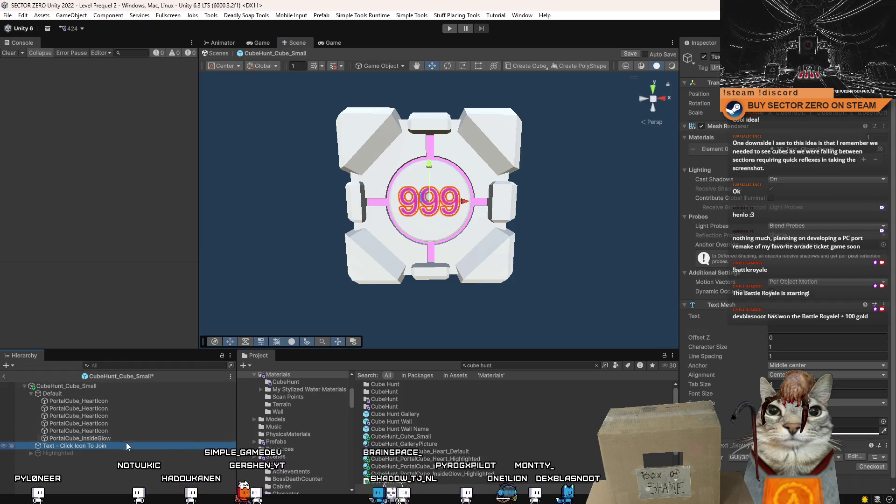
- Rename the label object to Text_CubeID and duplicate it
{"action": "key", "text": "F2"}
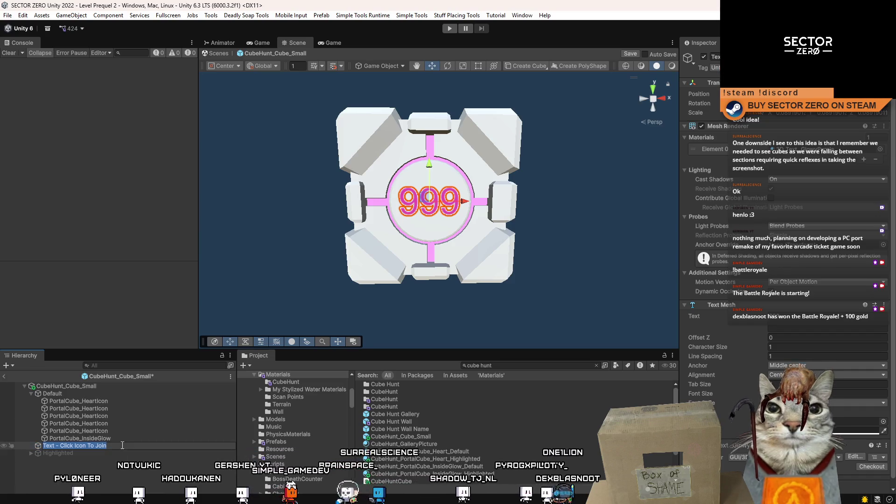
{"action": "type", "text": "Te"}
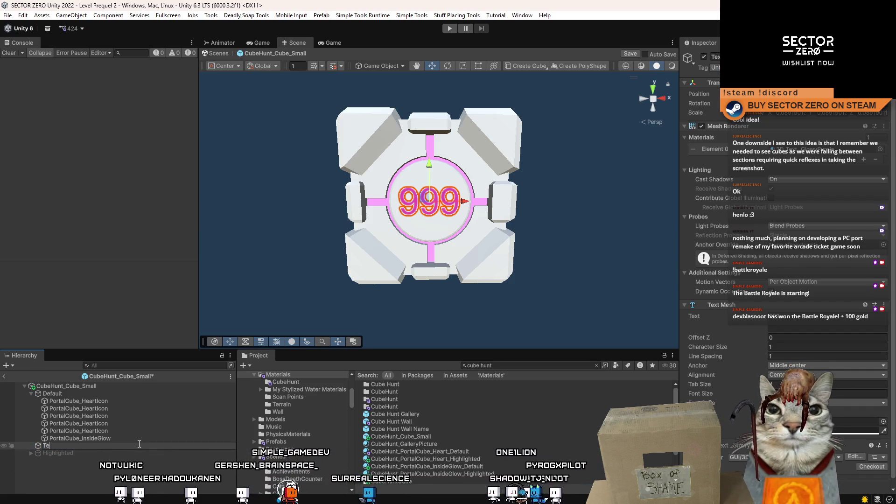
{"action": "type", "text": "xt"}
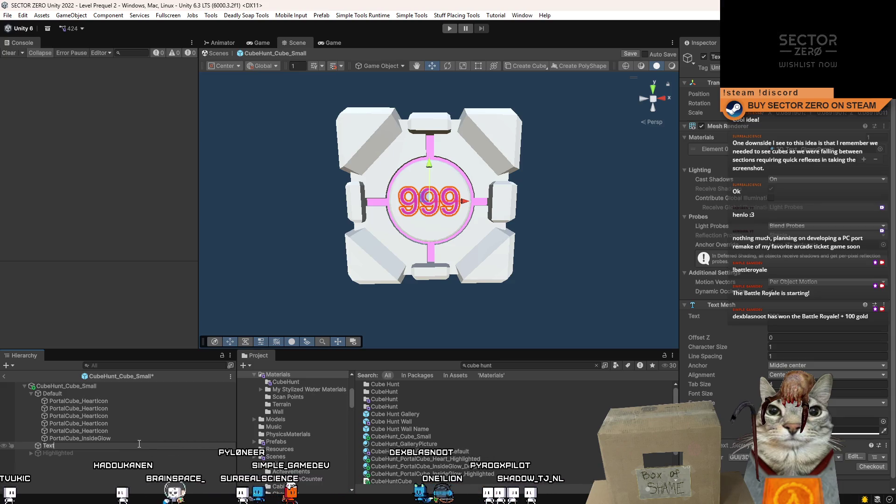
{"action": "type", "text": "_CubeID"}
{"action": "key", "text": "Return"}
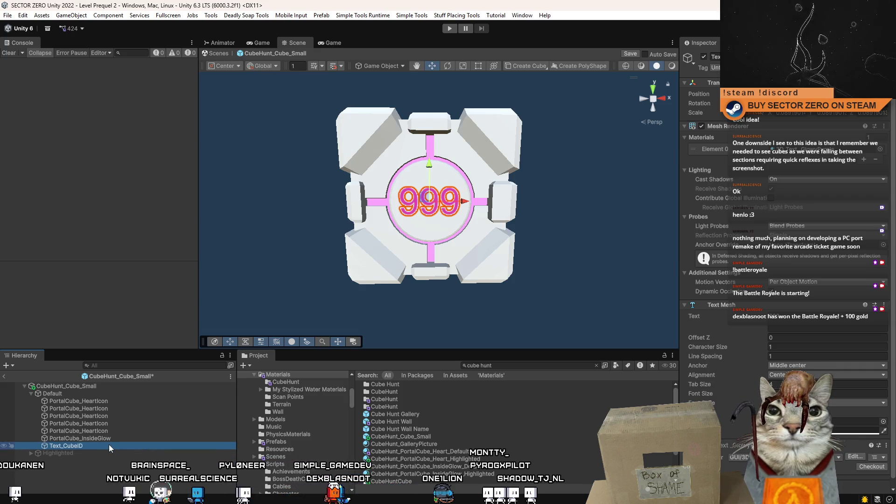
{"action": "left_click", "coordinate": [95, 444]}
{"action": "key", "text": "ctrl+d"}
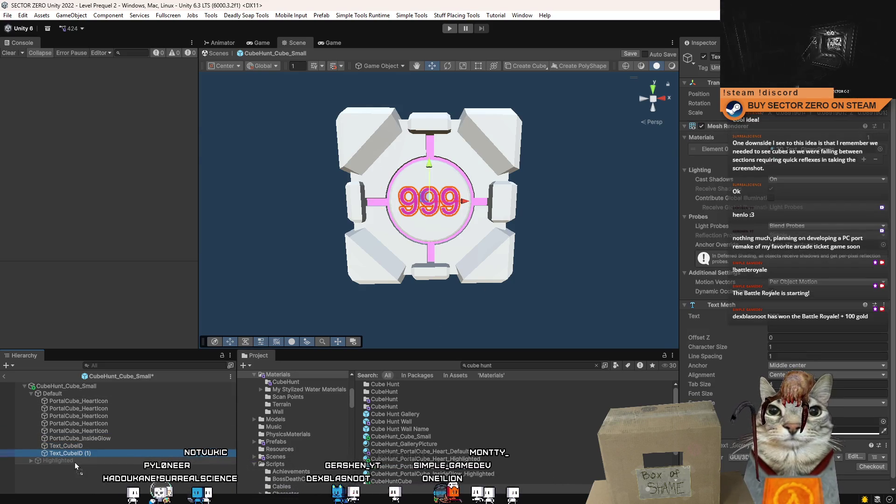
{"action": "key", "text": "Delete"}
- Rename the two labels Text_CubeID_Highlighted and Text_CubeID_Default
{"action": "left_click", "coordinate": [30, 453]}
{"action": "scroll", "coordinate": [94, 442], "scroll_direction": "down", "scroll_amount": 2}
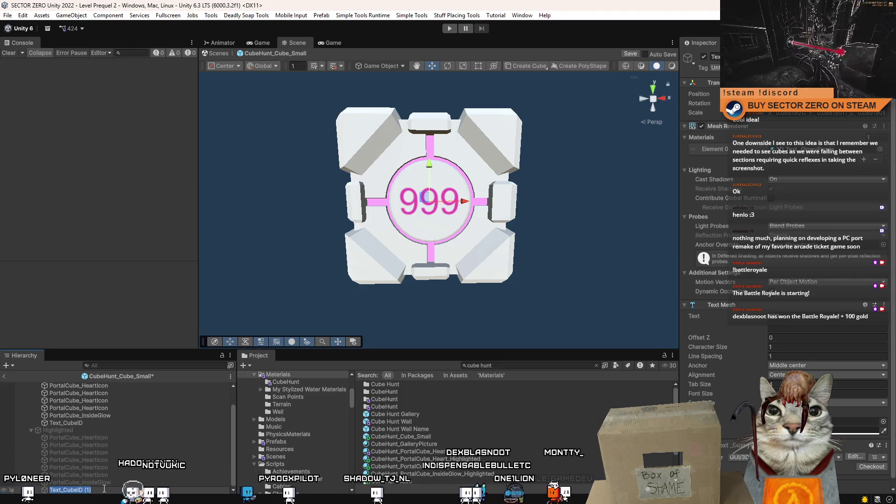
{"action": "key", "text": "F2"}
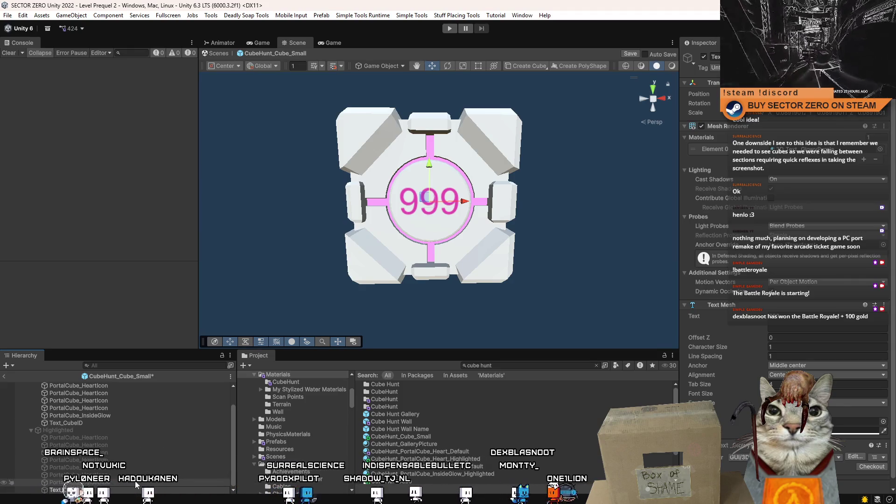
{"action": "type", "text": "_Highlighte"}
{"action": "type", "text": "d"}
{"action": "key", "text": "Return"}
{"action": "left_click", "coordinate": [88, 423]}
{"action": "key", "text": "F2"}
{"action": "key", "text": "End"}
{"action": "type", "text": "_Default"}
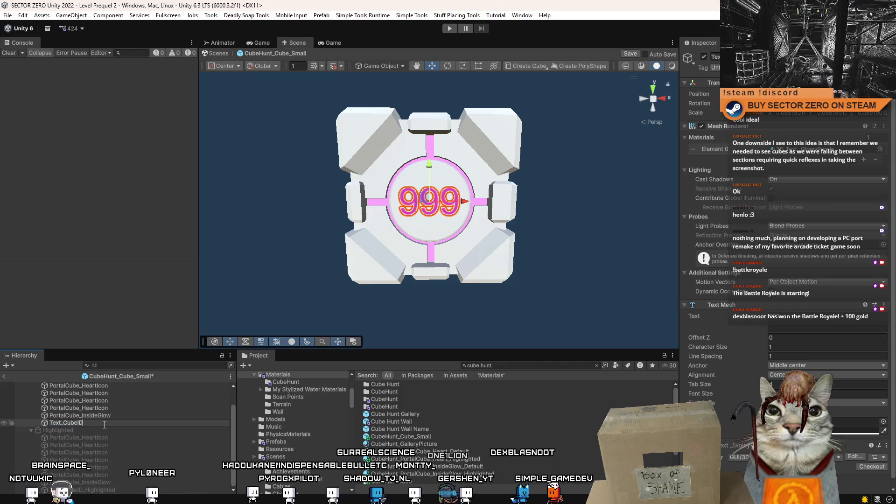
{"action": "key", "text": "Return"}
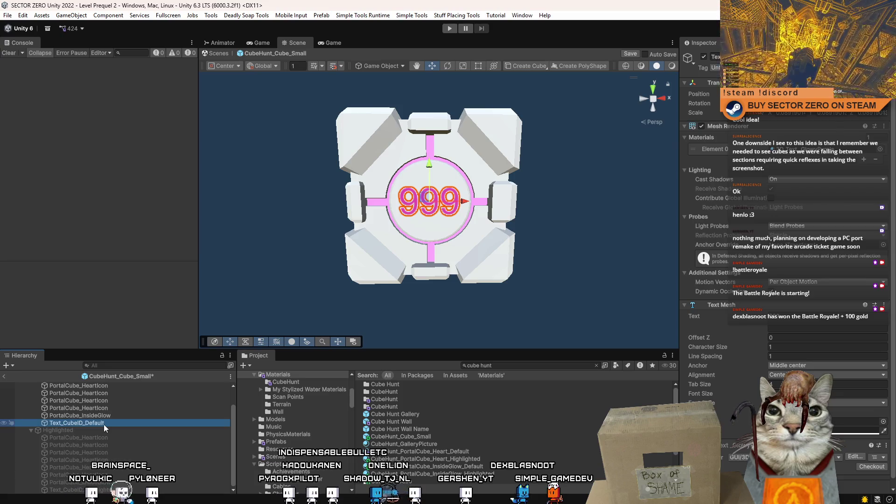
- Save the cube prefab and select its root to show the Cube Hunt Cube settings
{"action": "left_click", "coordinate": [106, 490]}
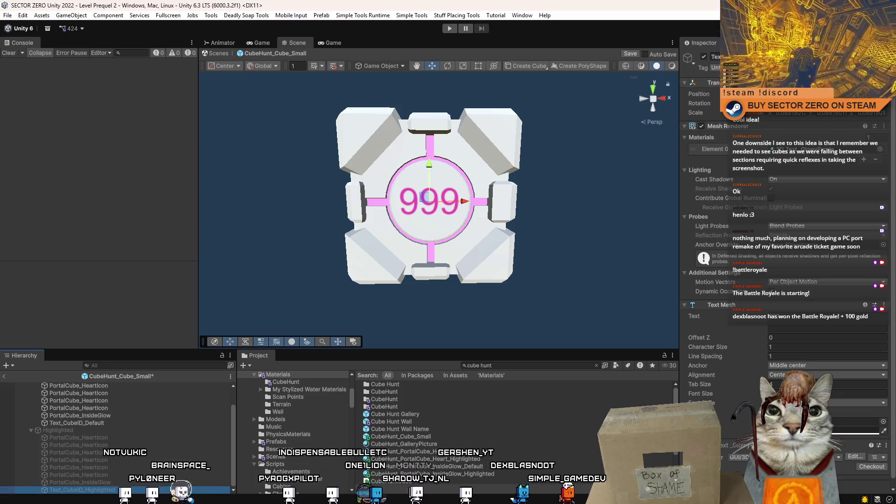
{"action": "left_click", "coordinate": [845, 68]}
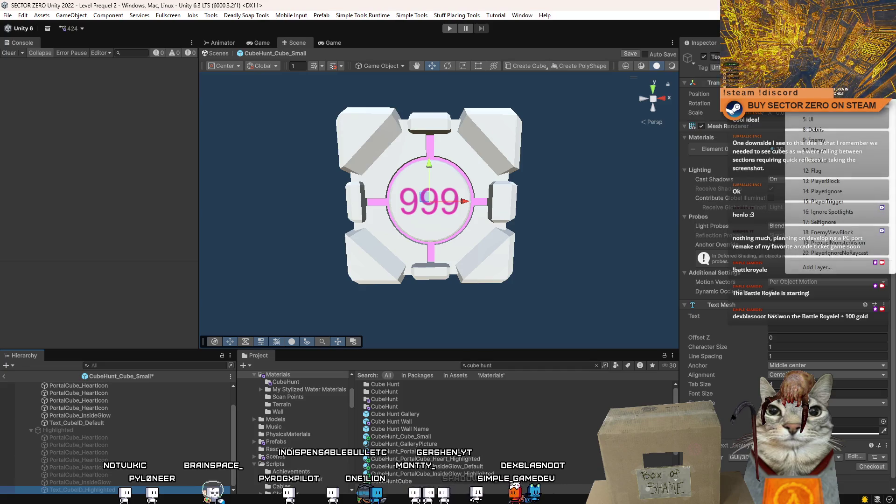
{"action": "left_click", "coordinate": [862, 248]}
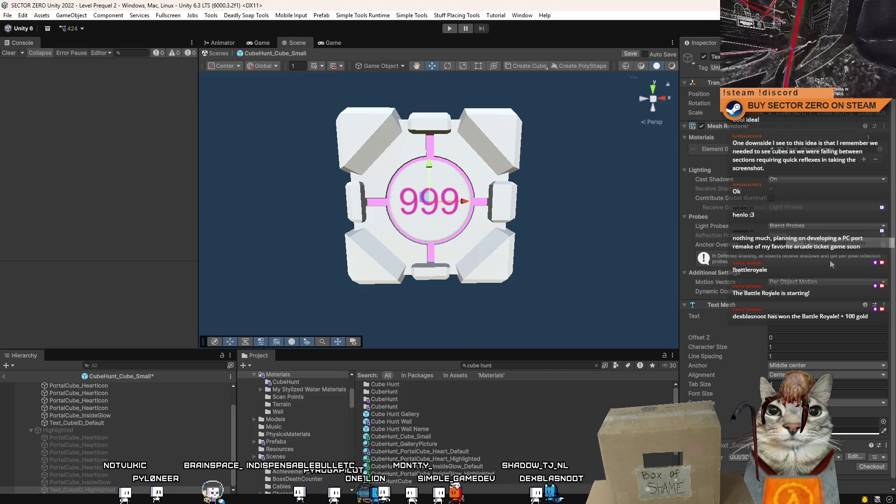
{"action": "scroll", "coordinate": [98, 448], "scroll_direction": "up", "scroll_amount": 3}
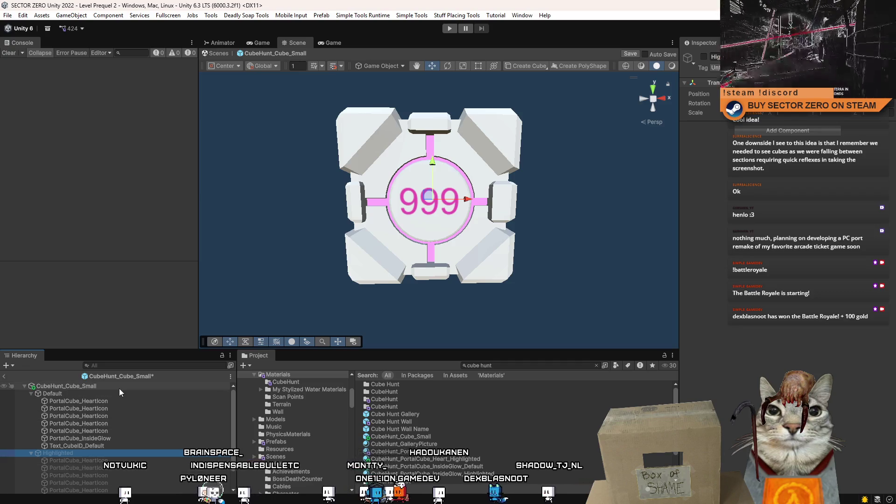
{"action": "left_click", "coordinate": [125, 423]}
{"action": "key", "text": "ctrl+s"}
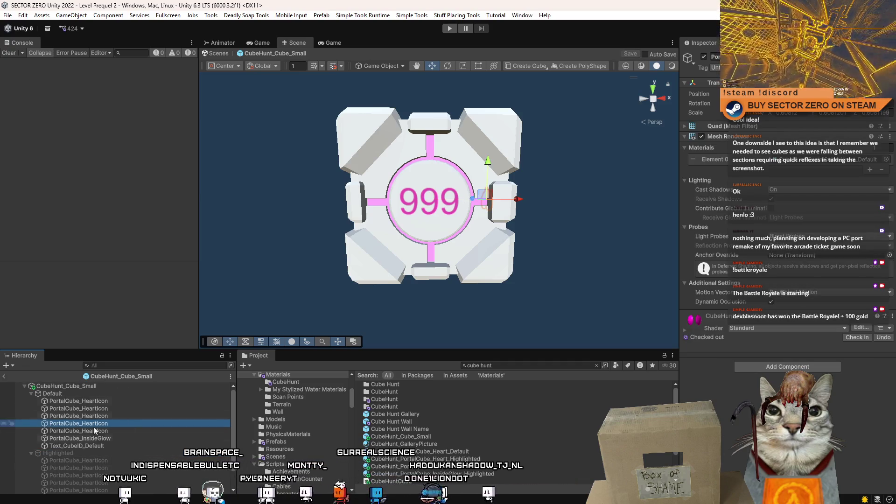
{"action": "left_click", "coordinate": [82, 385]}
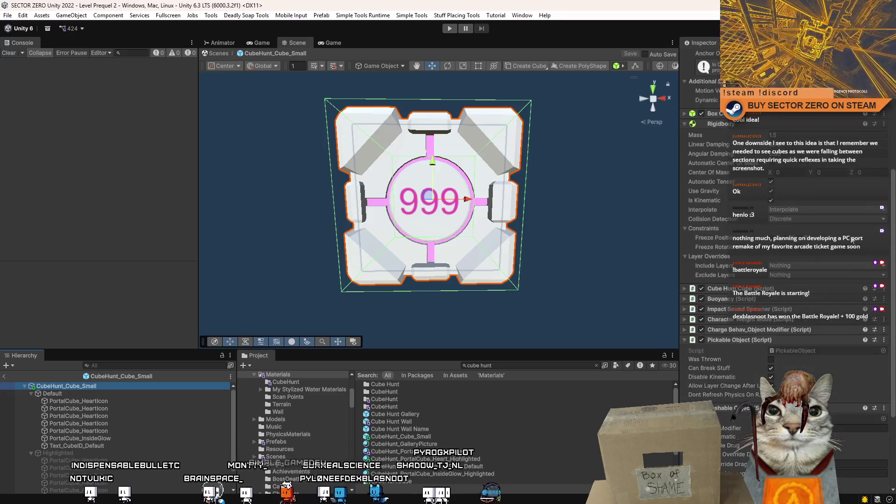
{"action": "scroll", "coordinate": [852, 240], "scroll_direction": "down", "scroll_amount": 5}
{"action": "scroll", "coordinate": [803, 322], "scroll_direction": "up", "scroll_amount": 5}
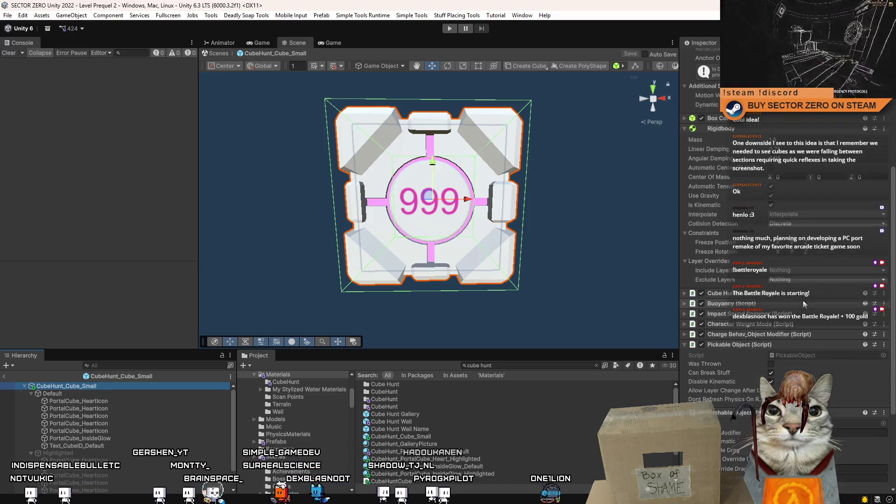
{"action": "left_click", "coordinate": [786, 293]}
- Open CubeHuntCube.cs and add a second TextMesh field, textCubeID_Highlighted
{"action": "left_click", "coordinate": [788, 305]}
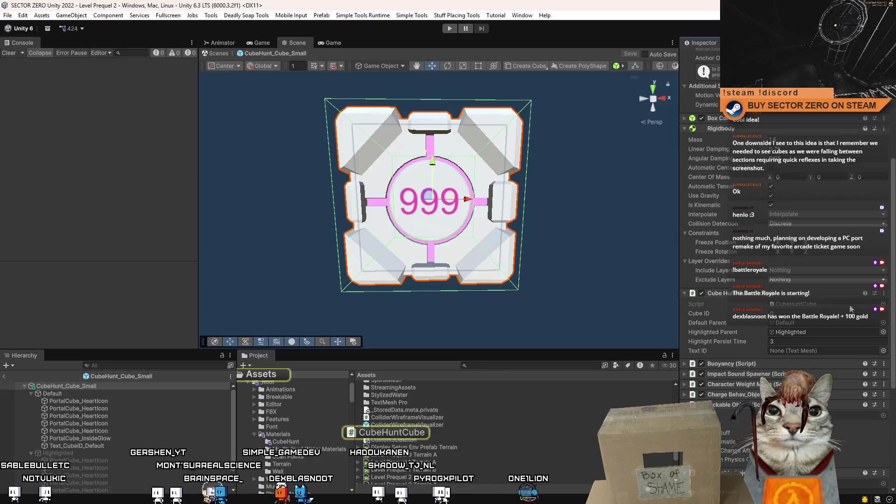
{"action": "double_click", "coordinate": [821, 308]}
{"action": "left_click", "coordinate": [198, 196]}
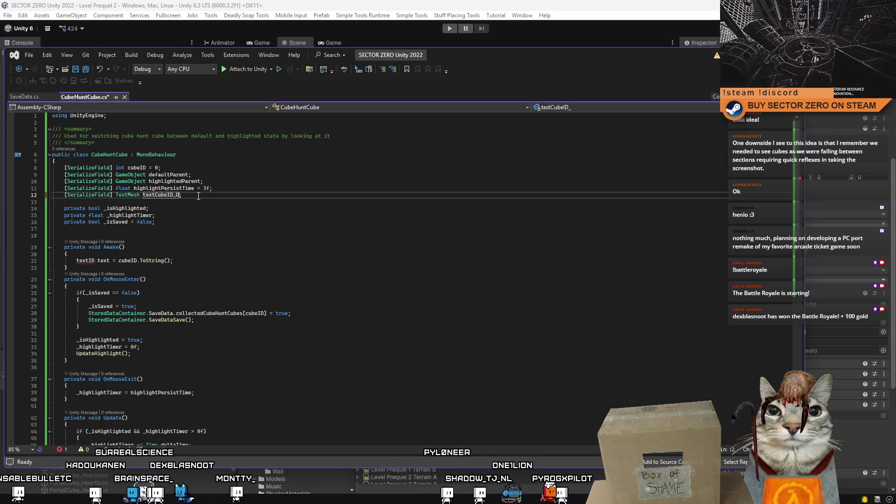
{"action": "type", "text": ";"}
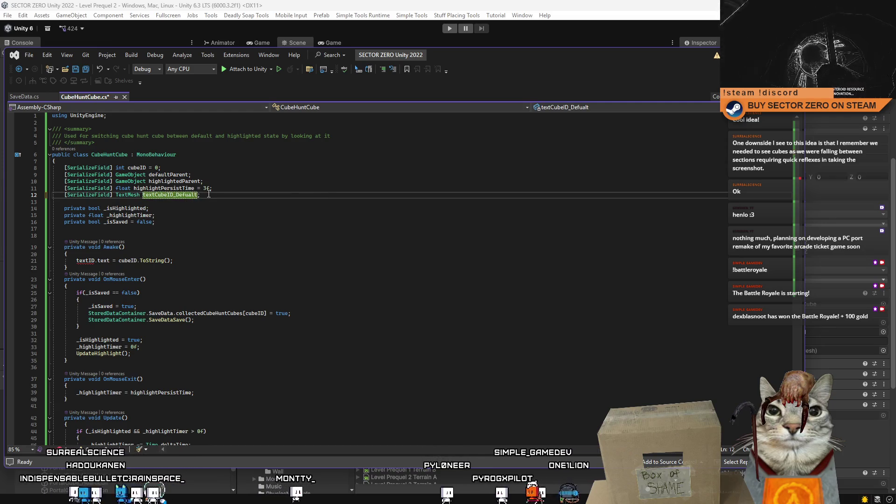
{"action": "key", "text": "Return"}
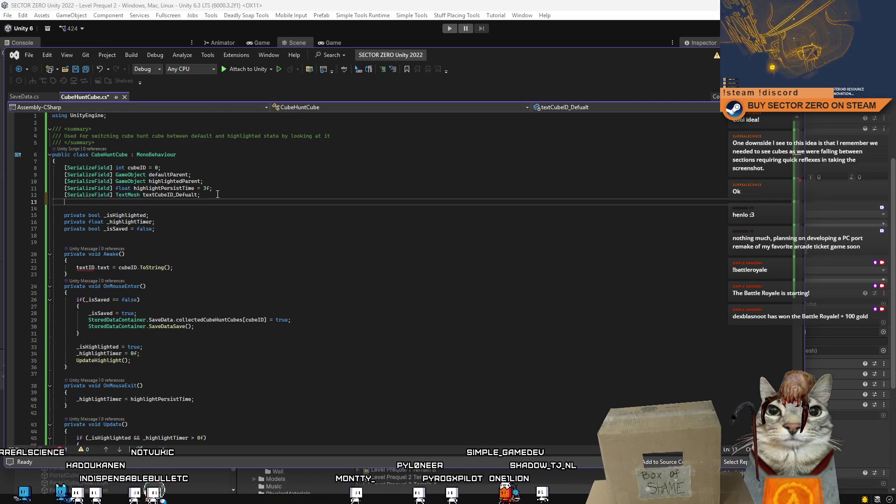
{"action": "type", "text": "Highlighted;"}
{"action": "left_click", "coordinate": [232, 216]}
- Make Awake set both textCubeID_Default and textCubeID_Highlighted to the cube ID, then save and return to Unity
{"action": "double_click", "coordinate": [171, 195]}
{"action": "key", "text": "ctrl+c"}
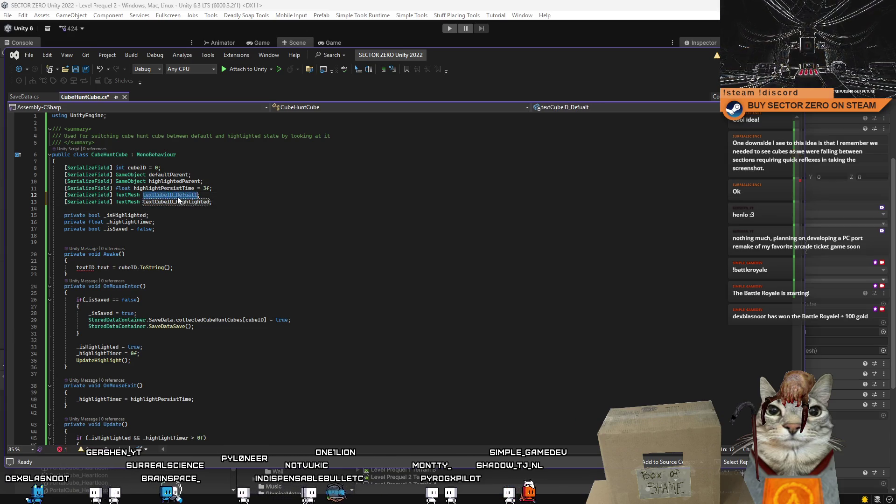
{"action": "double_click", "coordinate": [84, 268]}
{"action": "key", "text": "ctrl+v"}
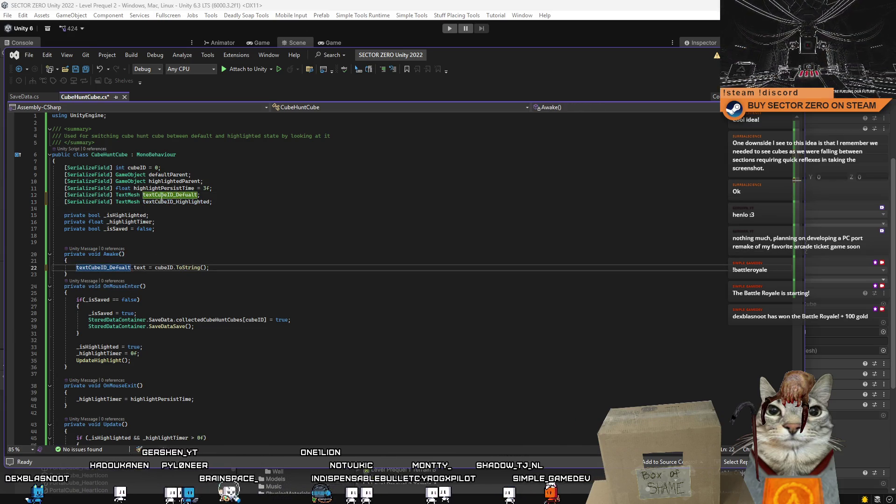
{"action": "left_click", "coordinate": [217, 268]}
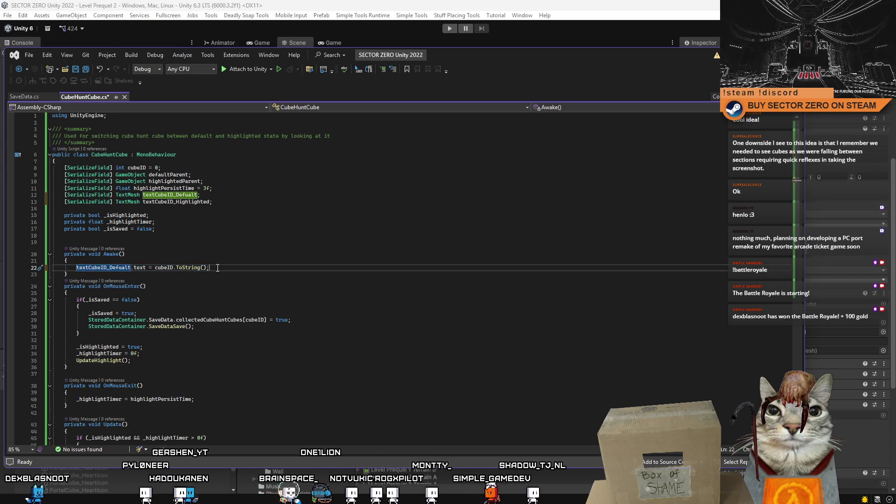
{"action": "key", "text": "ctrl+d"}
{"action": "double_click", "coordinate": [188, 202]}
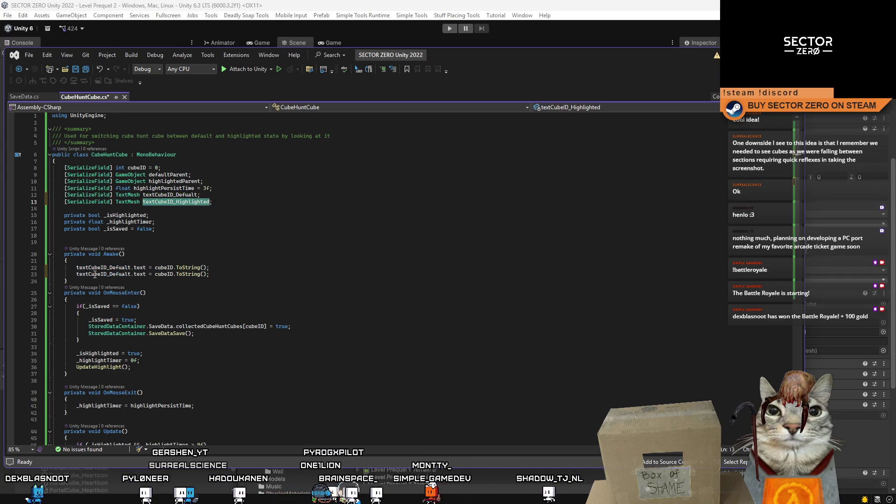
{"action": "key", "text": "ctrl+v"}
{"action": "key", "text": "ctrl+s"}
{"action": "key", "text": "alt+Tab"}
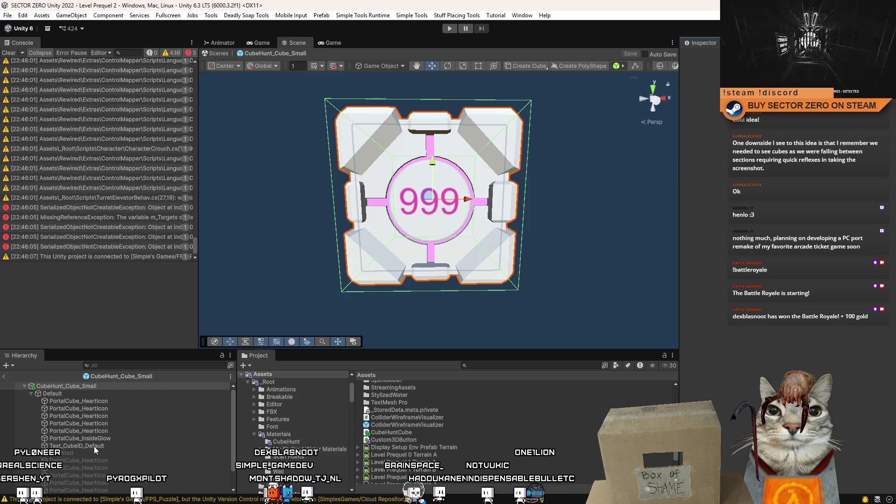
- Link Text_CubeID_Default to its Cube Hunt Cube field, exit prefab mode, and start Play mode
{"action": "left_click", "coordinate": [95, 387]}
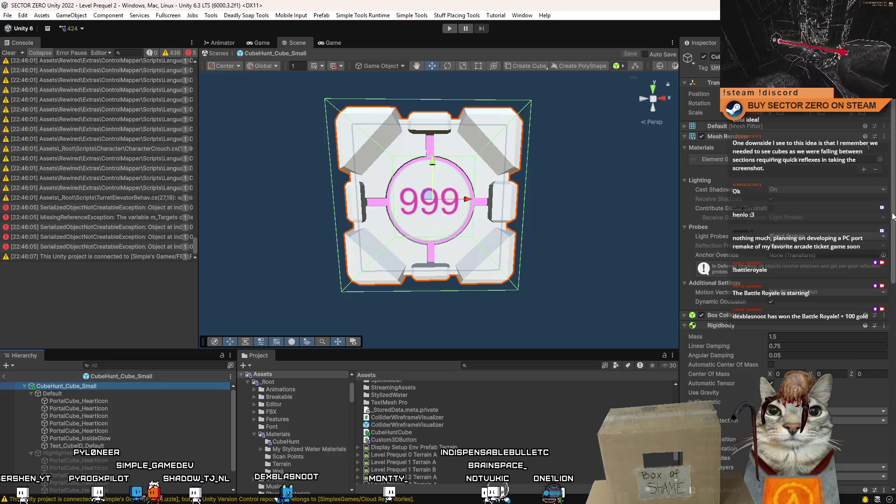
{"action": "scroll", "coordinate": [784, 234], "scroll_direction": "down", "scroll_amount": 5}
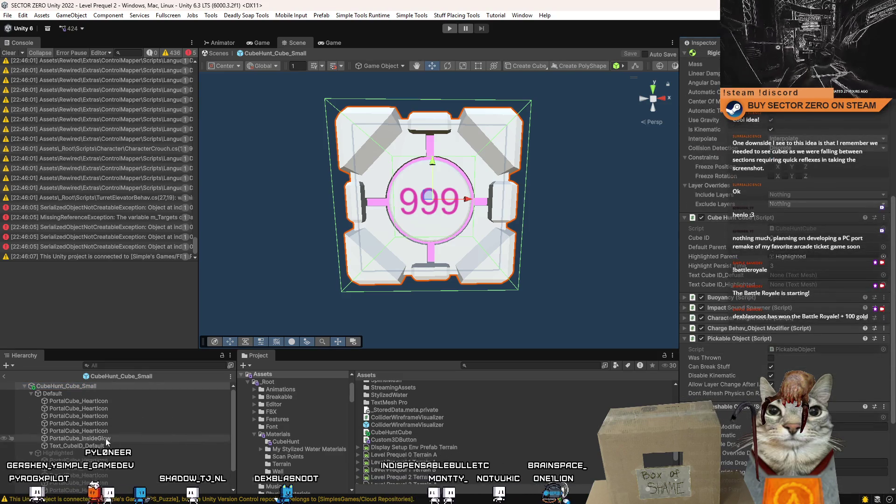
{"action": "mouse_move", "coordinate": [77, 446]}
{"action": "left_mouse_down"}
{"action": "mouse_move", "coordinate": [817, 275]}
{"action": "mouse_move", "coordinate": [803, 284]}
{"action": "left_mouse_up"}
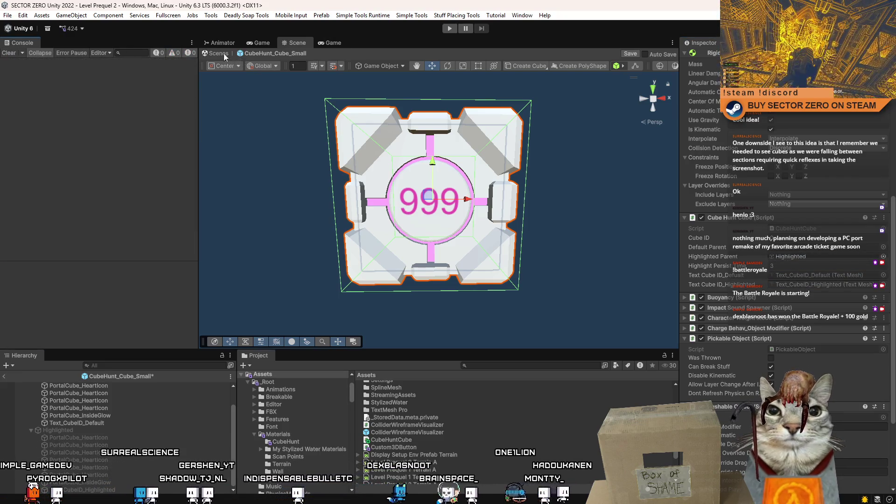
{"action": "left_click", "coordinate": [143, 393]}
{"action": "left_click", "coordinate": [218, 54]}
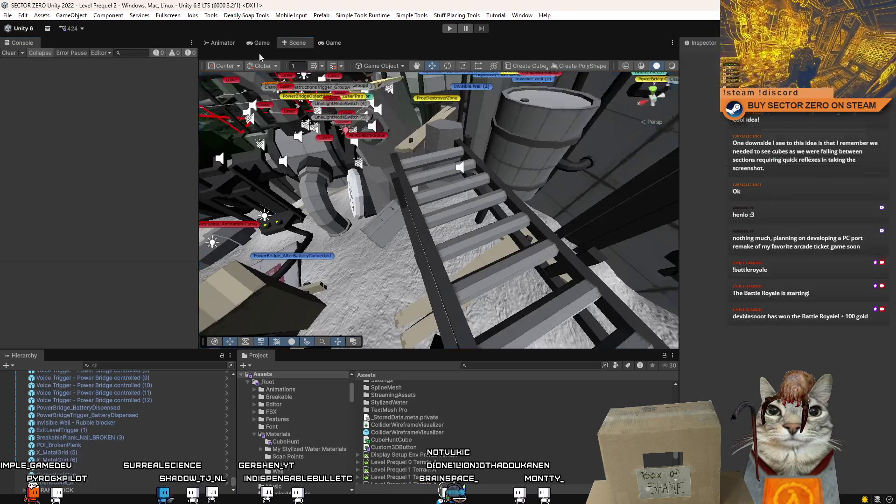
{"action": "left_click", "coordinate": [450, 30]}
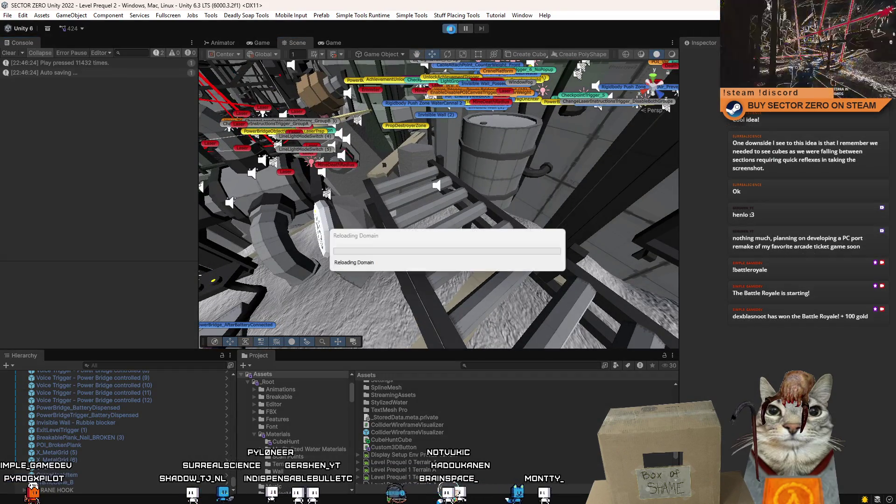
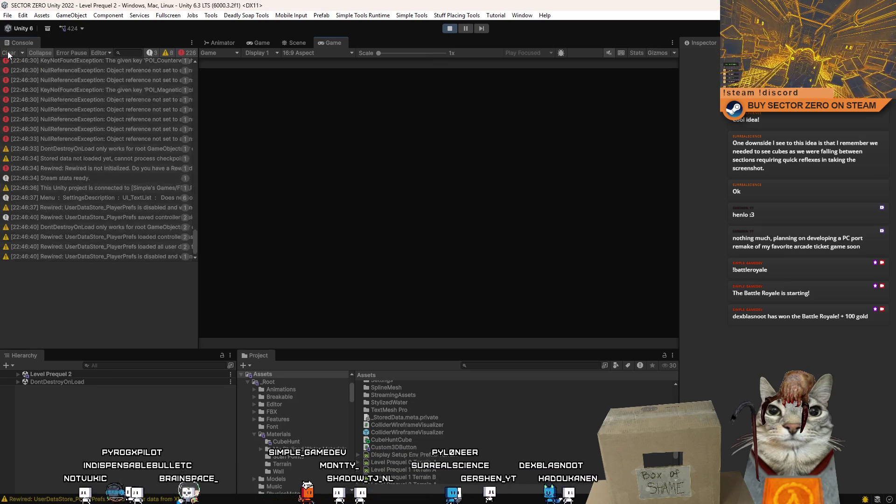
- Drag a Cube Hunt cube from the Project search into the running level, test it, then stop play
{"action": "left_click", "coordinate": [8, 53]}
{"action": "left_click", "coordinate": [294, 43]}
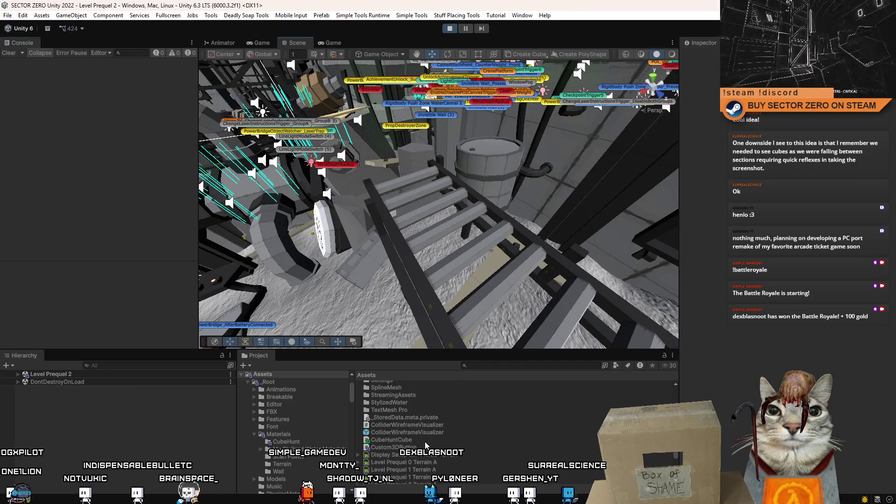
{"action": "left_click", "coordinate": [483, 365]}
{"action": "type", "text": "cube hunt cube"}
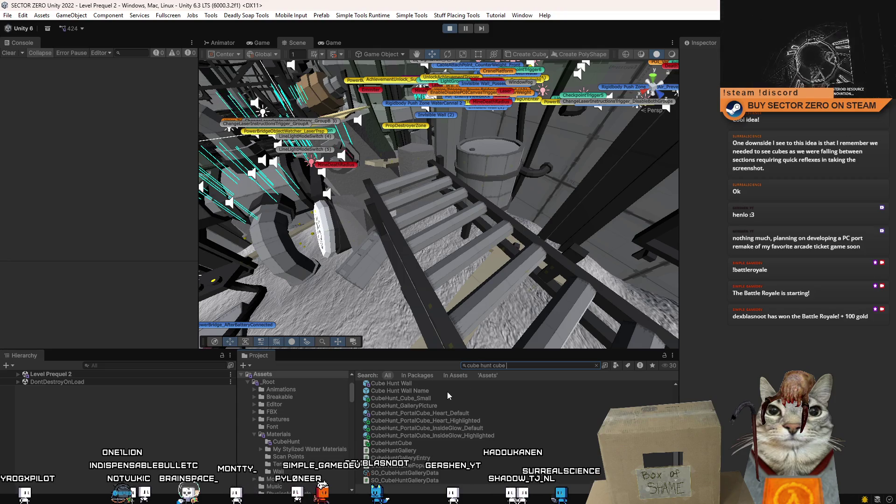
{"action": "mouse_move", "coordinate": [401, 398]}
{"action": "left_mouse_down"}
{"action": "mouse_move", "coordinate": [435, 209]}
{"action": "mouse_move", "coordinate": [458, 128]}
{"action": "mouse_move", "coordinate": [481, 119]}
{"action": "mouse_move", "coordinate": [459, 126]}
{"action": "mouse_move", "coordinate": [434, 107]}
{"action": "left_mouse_up"}
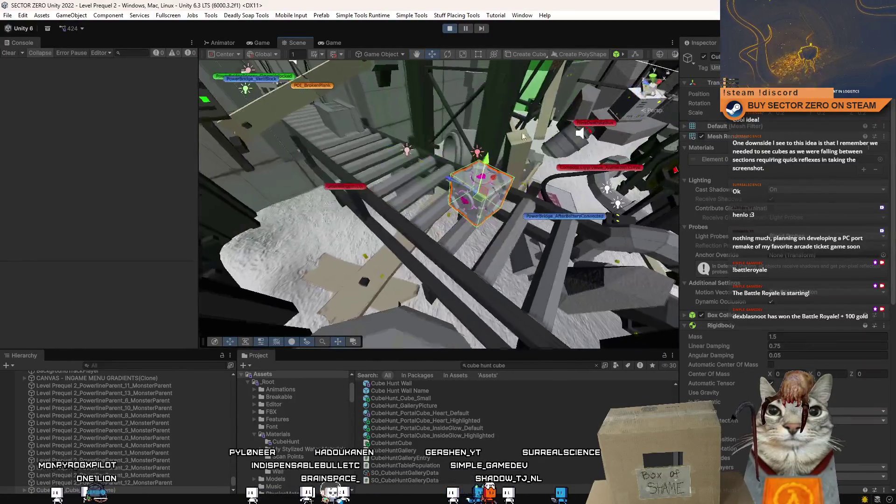
{"action": "left_click", "coordinate": [330, 42]}
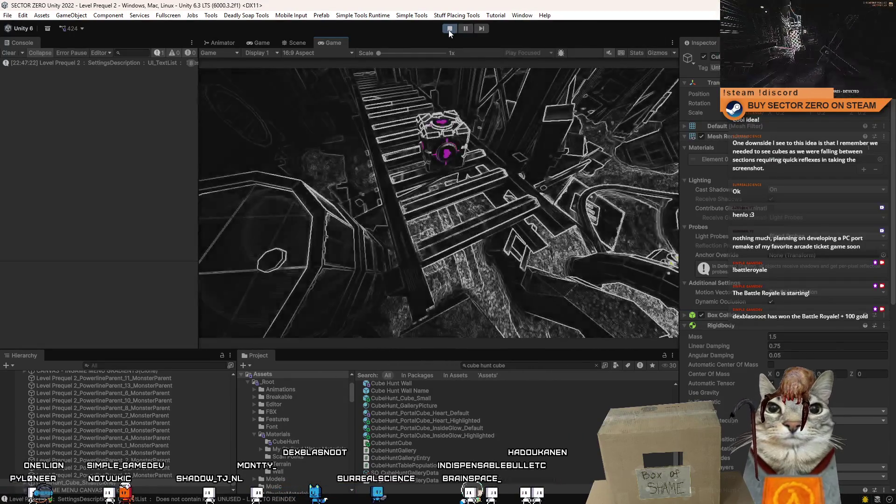
{"action": "left_click", "coordinate": [450, 29]}
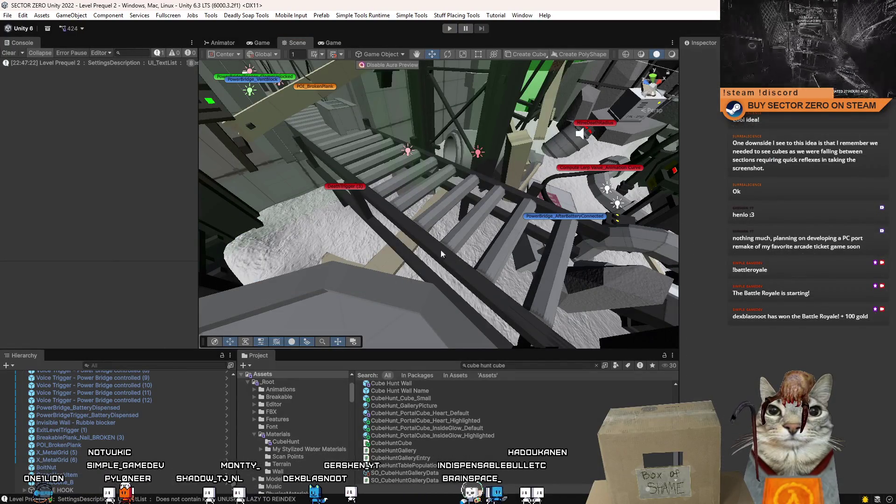
- Open the CubeHunt_Cube_Small prefab and inspect its Text_CubeID_Default and Highlighted children
{"action": "left_click", "coordinate": [483, 415]}
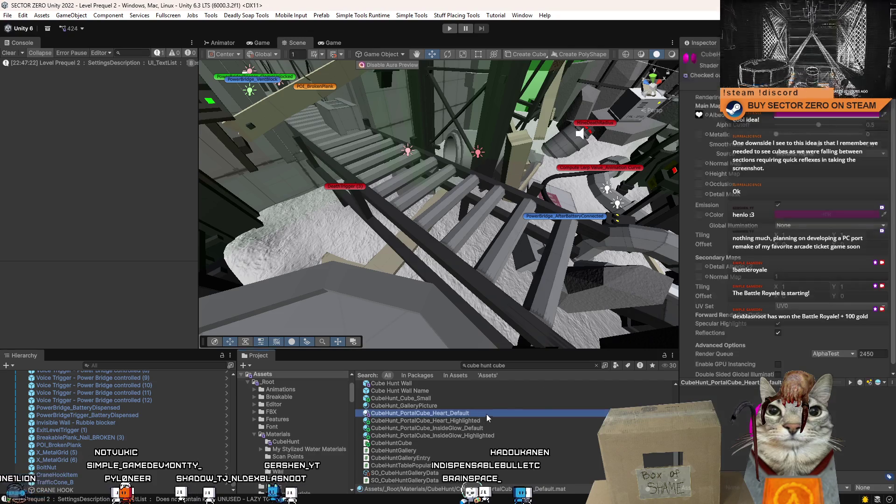
{"action": "left_click", "coordinate": [451, 399]}
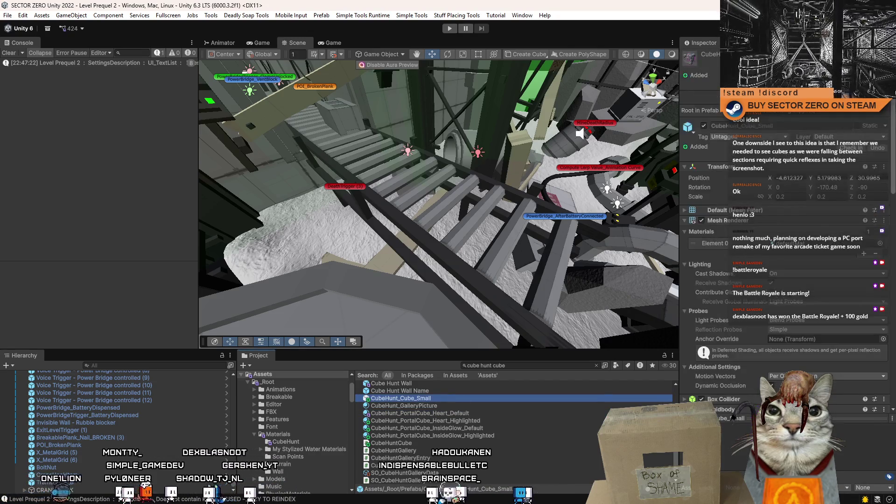
{"action": "double_click", "coordinate": [451, 399]}
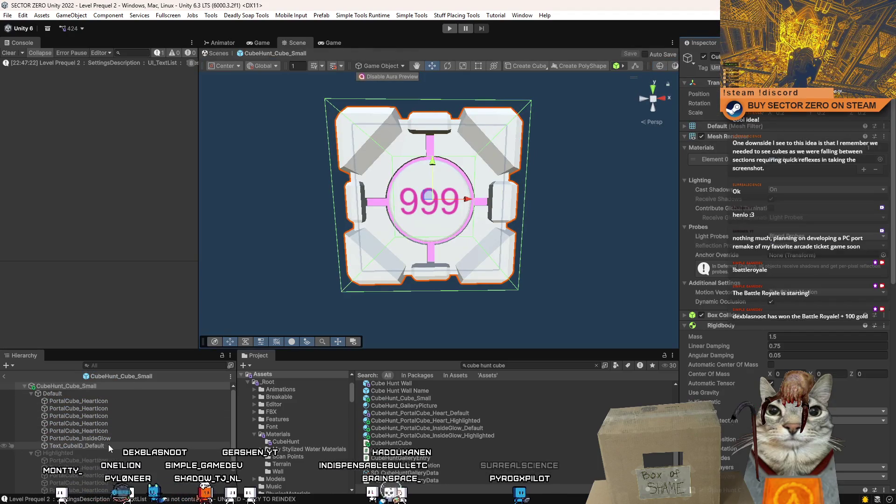
{"action": "left_click", "coordinate": [112, 446]}
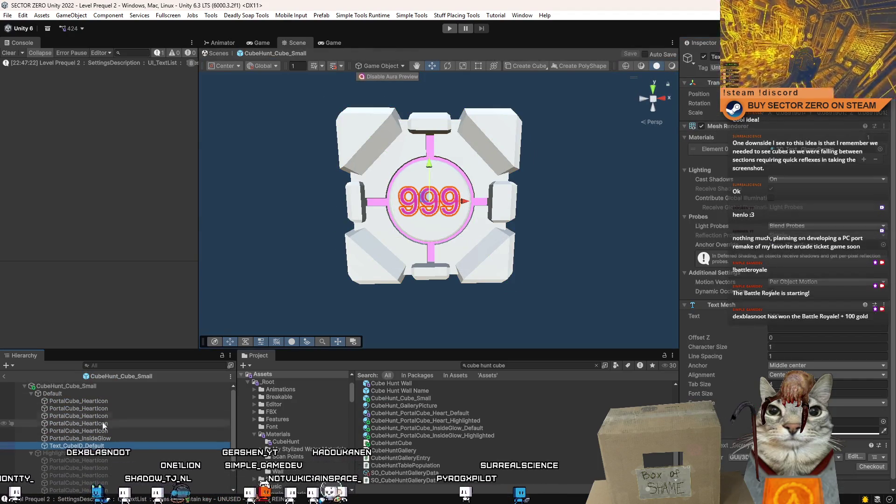
{"action": "scroll", "coordinate": [125, 427], "scroll_direction": "down", "scroll_amount": 2}
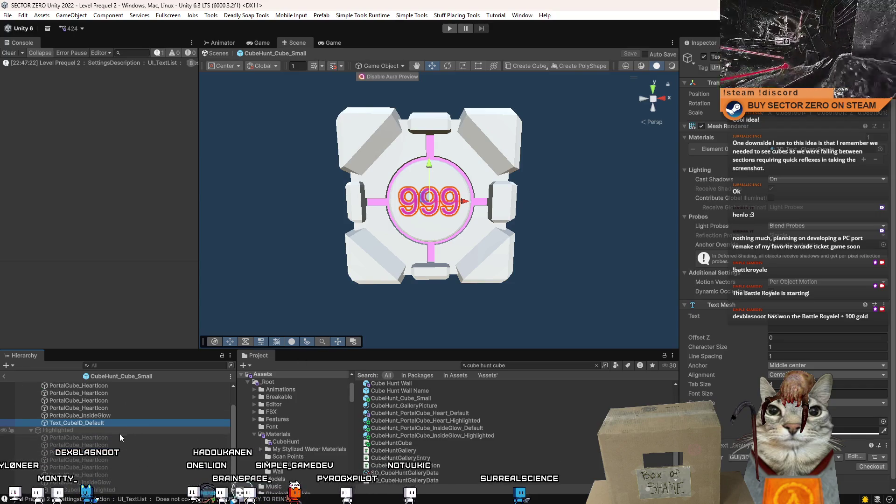
{"action": "left_click", "coordinate": [126, 437]}
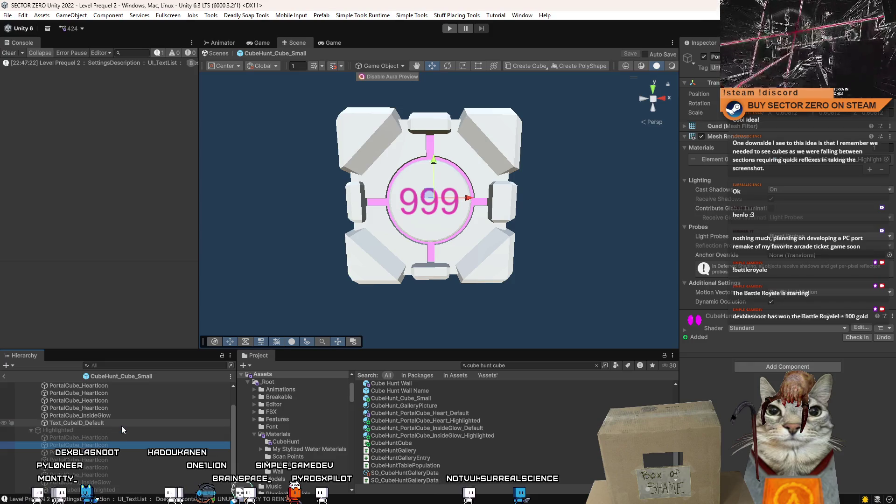
{"action": "left_click_drag", "start_coordinate": [396, 262], "coordinate": [436, 248]}
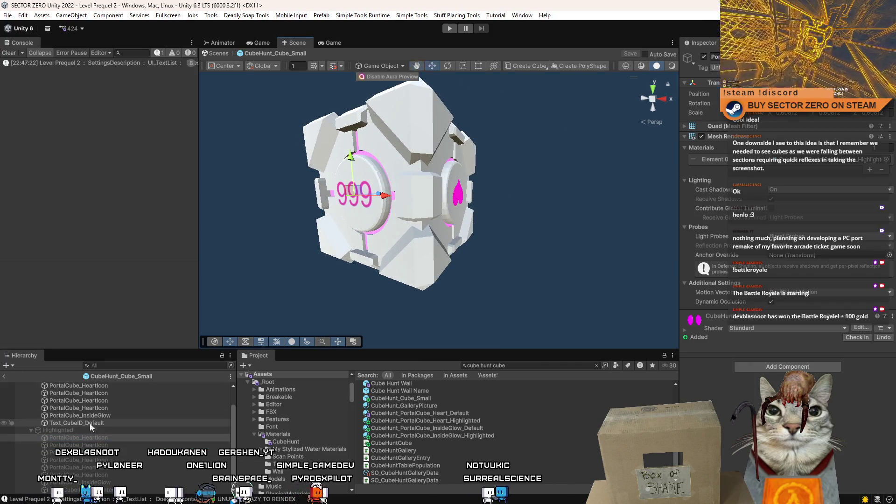
- Preview the Highlighted glow, undo it, then clear the Console and restart play mode
{"action": "left_click", "coordinate": [57, 431]}
{"action": "left_click", "coordinate": [704, 56]}
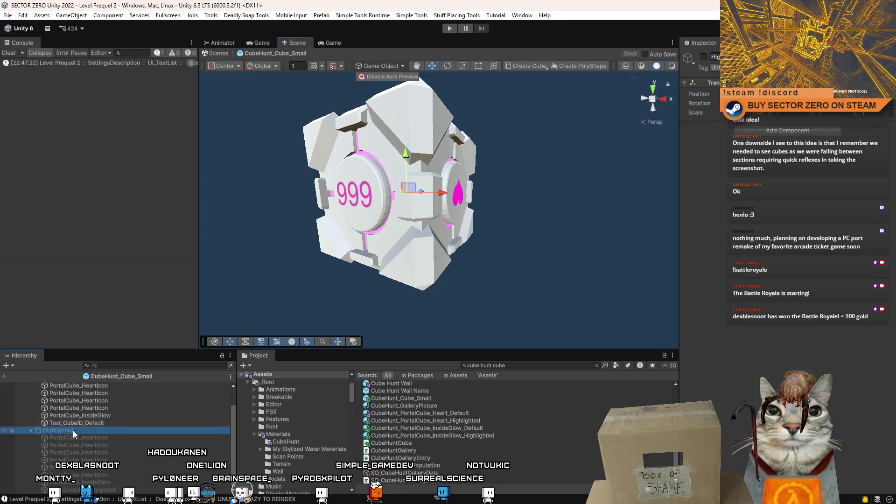
{"action": "scroll", "coordinate": [110, 439], "scroll_direction": "up", "scroll_amount": 1}
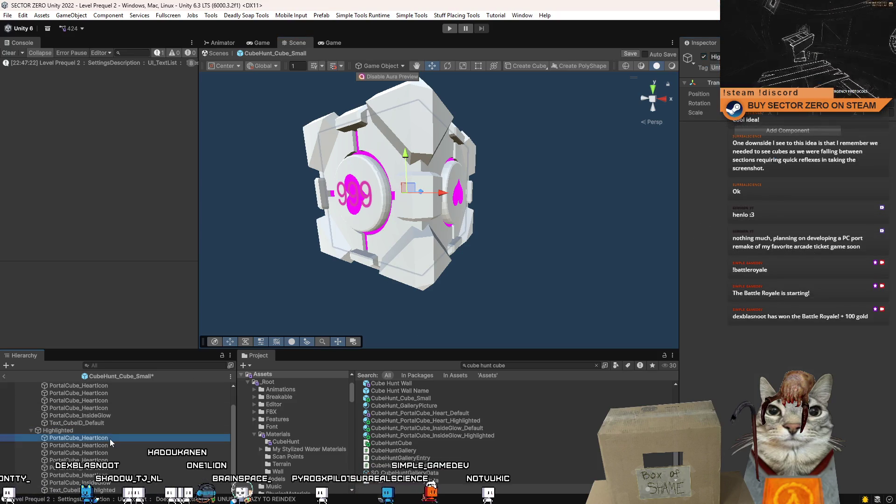
{"action": "key", "text": "ctrl+z"}
{"action": "key", "text": "ctrl+z"}
{"action": "left_click", "coordinate": [110, 438]}
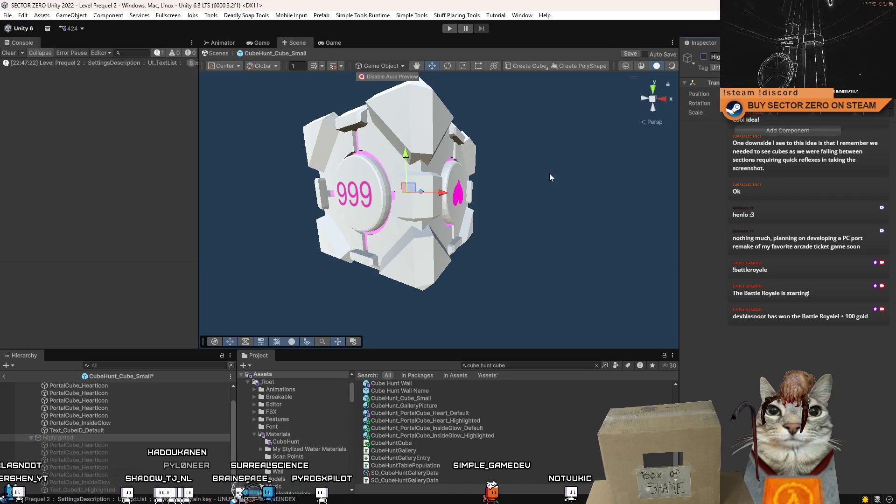
{"action": "left_click", "coordinate": [110, 423]}
{"action": "left_click", "coordinate": [10, 53]}
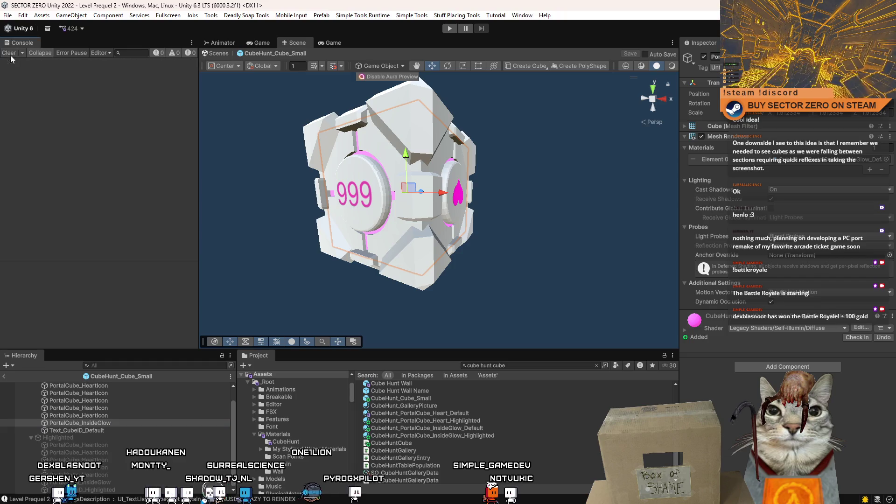
{"action": "left_click", "coordinate": [449, 28]}
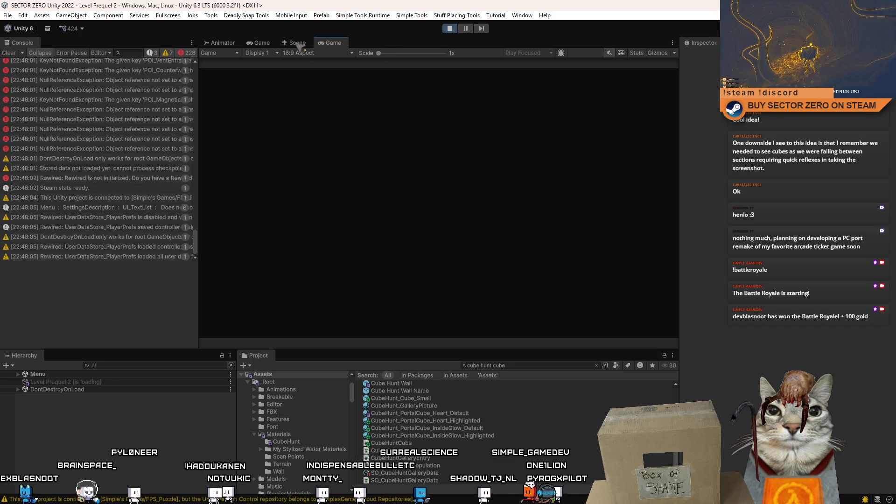
- Clear the Console and drop a CubeHunt_Cube_Small into the running level from the Scene view
{"action": "left_click", "coordinate": [20, 51]}
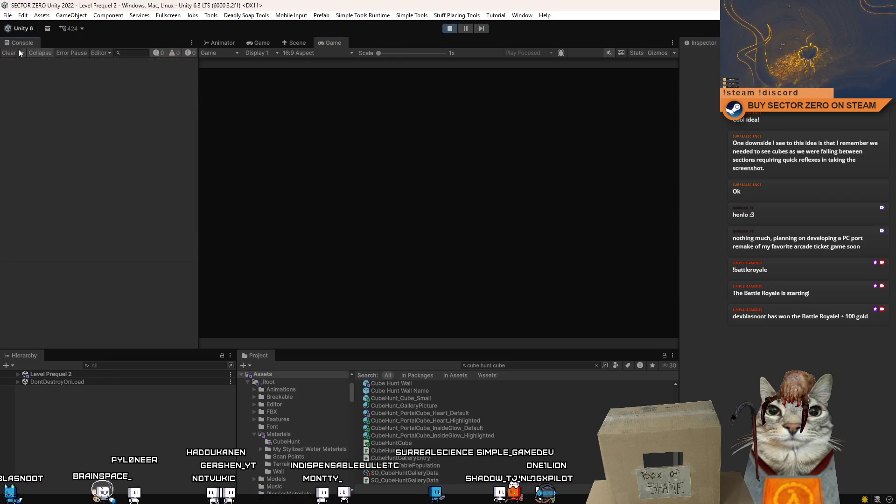
{"action": "left_click", "coordinate": [307, 44]}
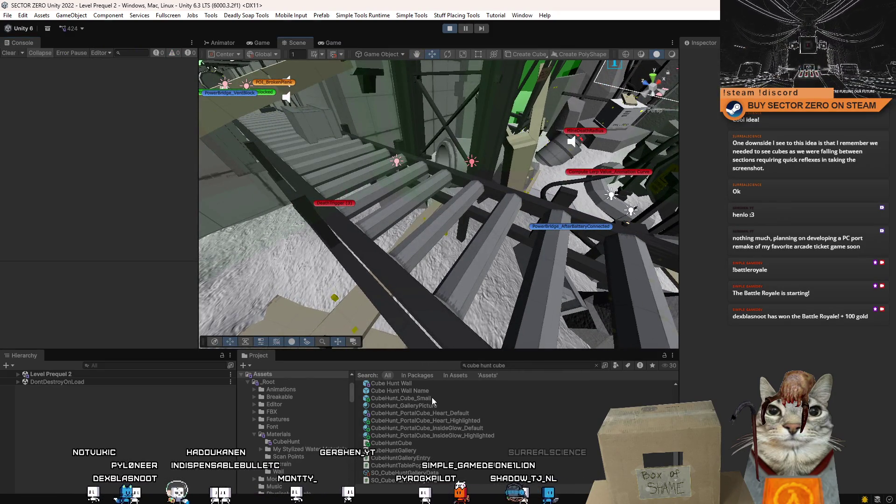
{"action": "left_click_drag", "start_coordinate": [438, 398], "coordinate": [437, 223]}
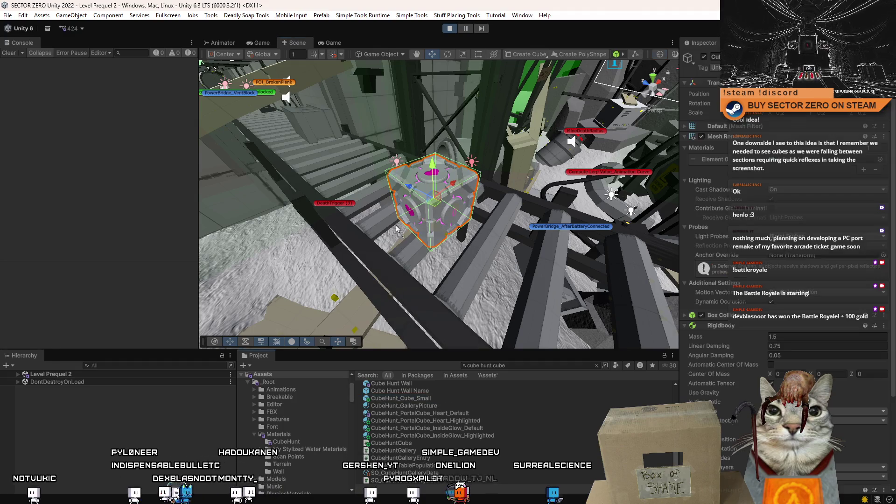
{"action": "left_click", "coordinate": [333, 43]}
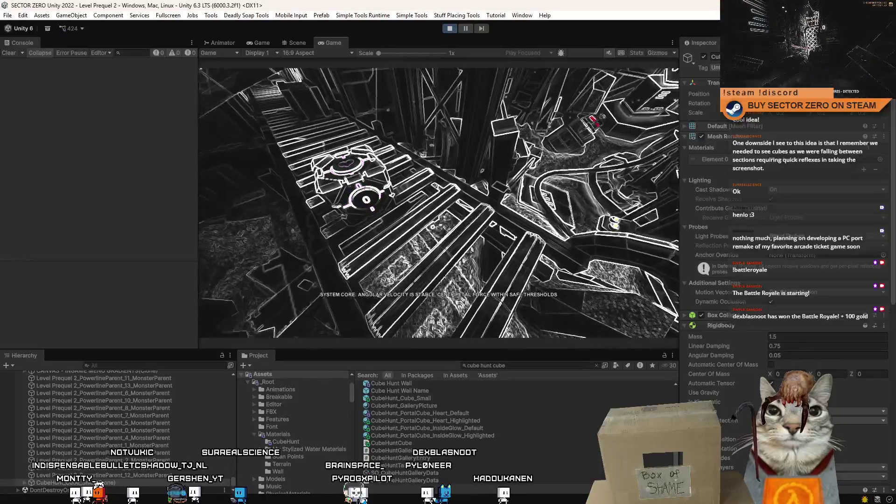
- In the maximized Game view, walk to the companion cube, carry it, then pause play
{"action": "double_click", "coordinate": [331, 42]}
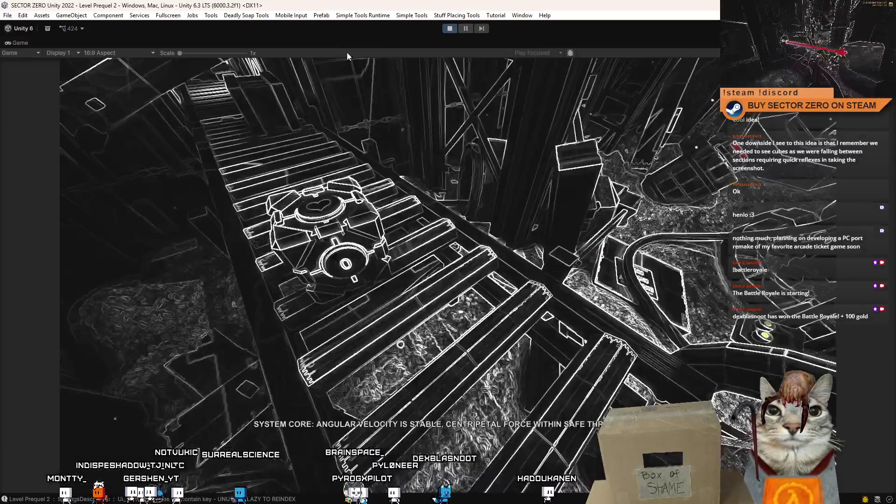
{"action": "left_click", "coordinate": [347, 57]}
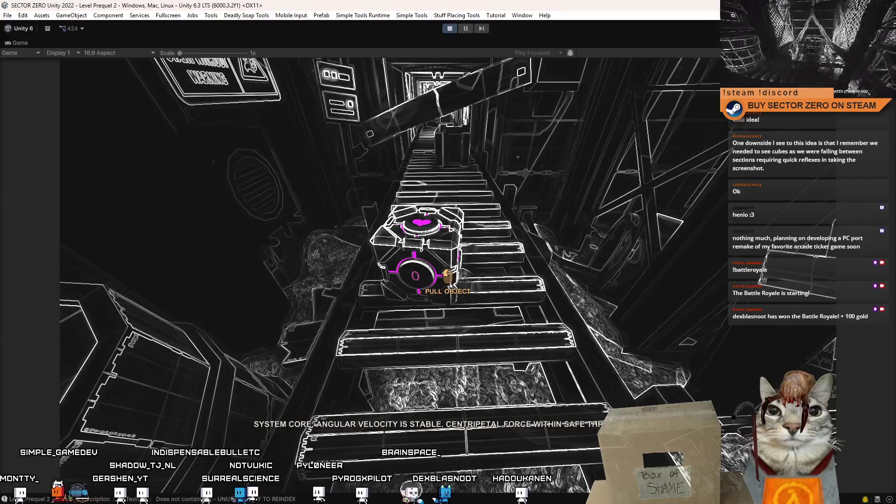
{"action": "key", "text": "w"}
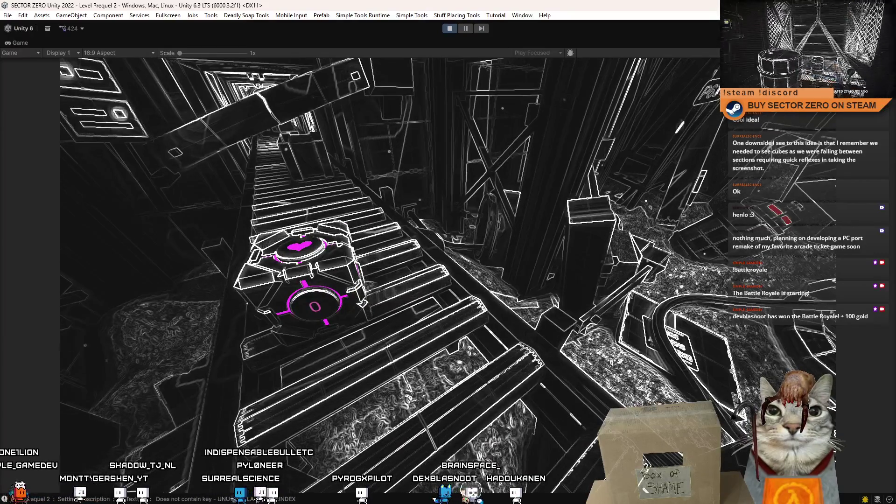
{"action": "key", "text": "s"}
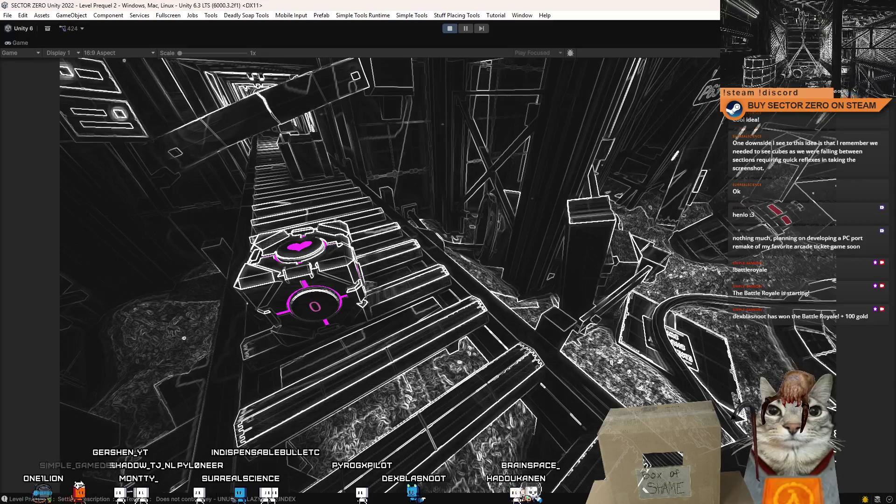
{"action": "key", "text": "w"}
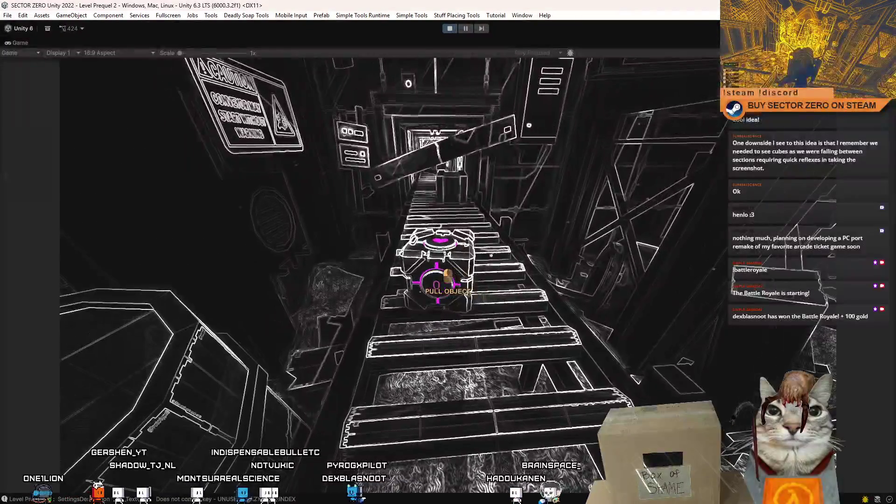
{"action": "left_click", "coordinate": [447, 275]}
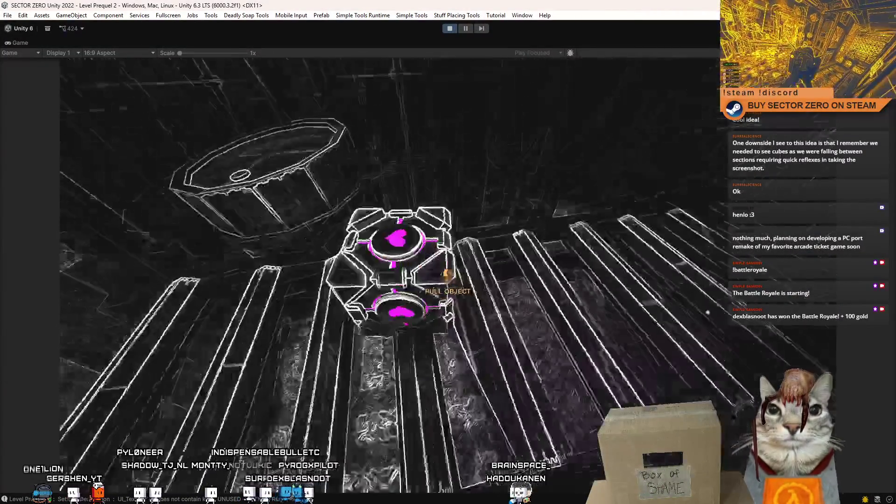
{"action": "key", "text": "w"}
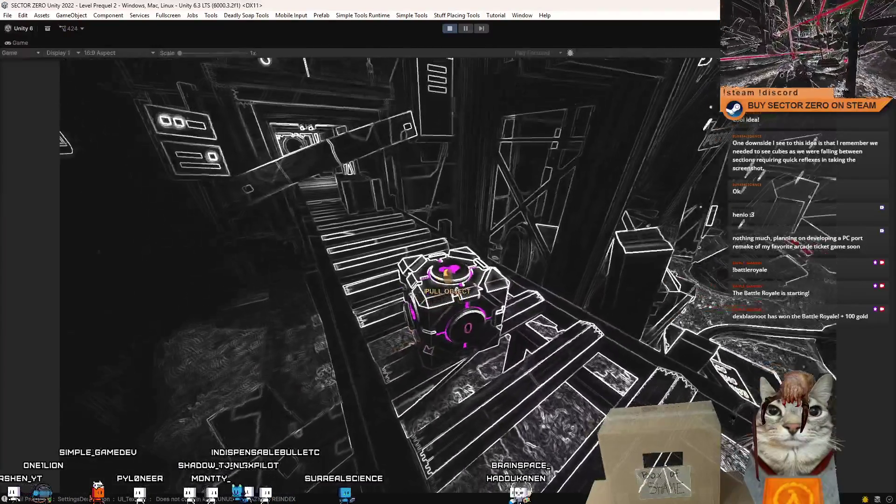
{"action": "key", "text": "w"}
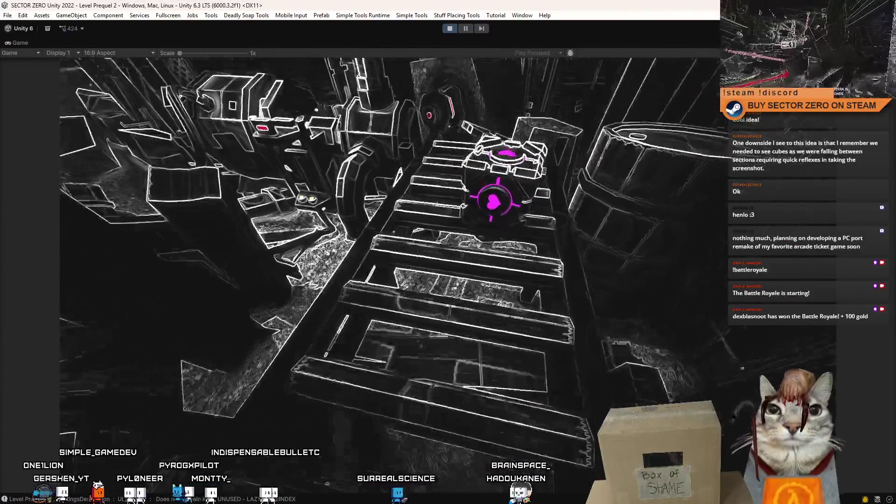
{"action": "key", "text": "w"}
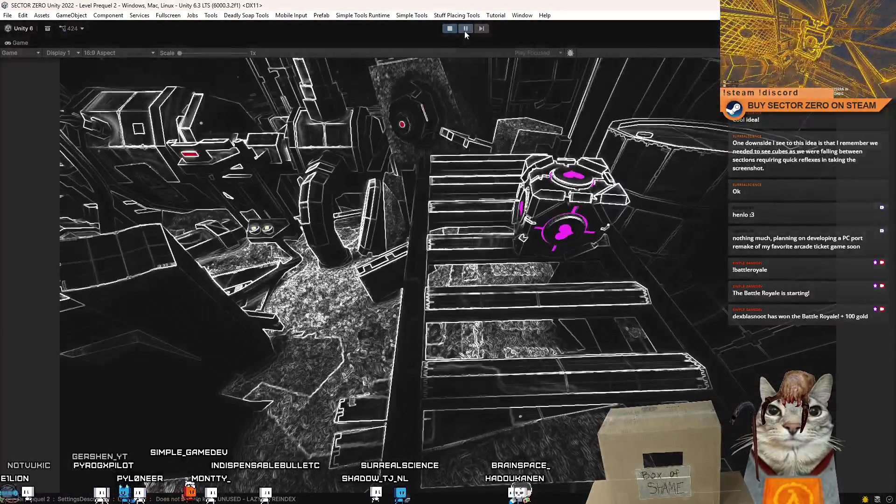
{"action": "left_click", "coordinate": [465, 29]}
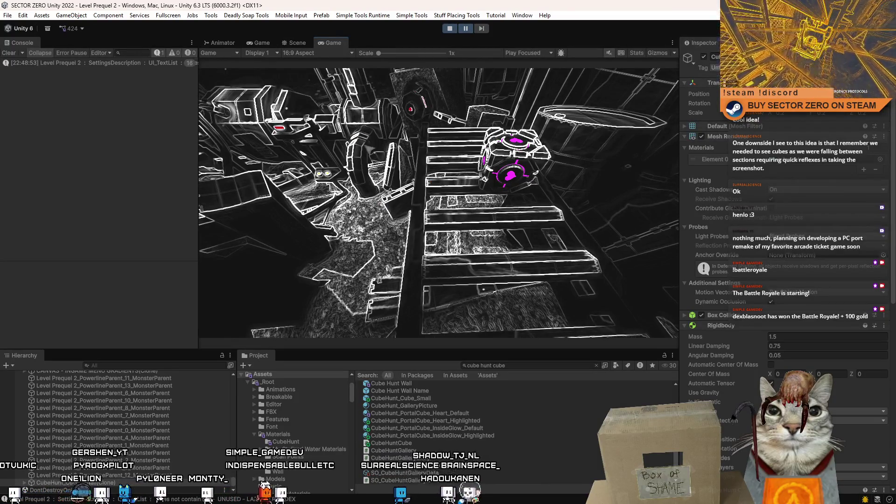
- Set the Cube Hunt component's Cube ID to 2 and select the SO_CubeHuntGalleryData asset
{"action": "scroll", "coordinate": [784, 233], "scroll_direction": "down", "scroll_amount": 10}
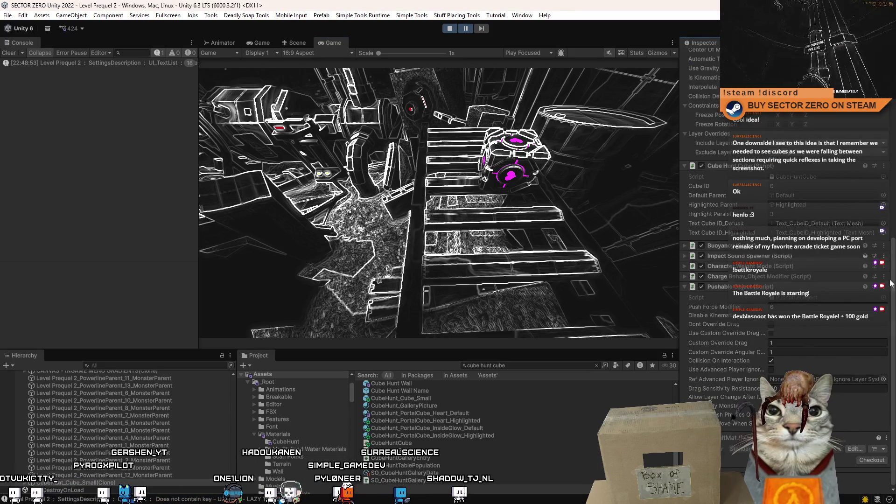
{"action": "scroll", "coordinate": [806, 309], "scroll_direction": "up", "scroll_amount": 3}
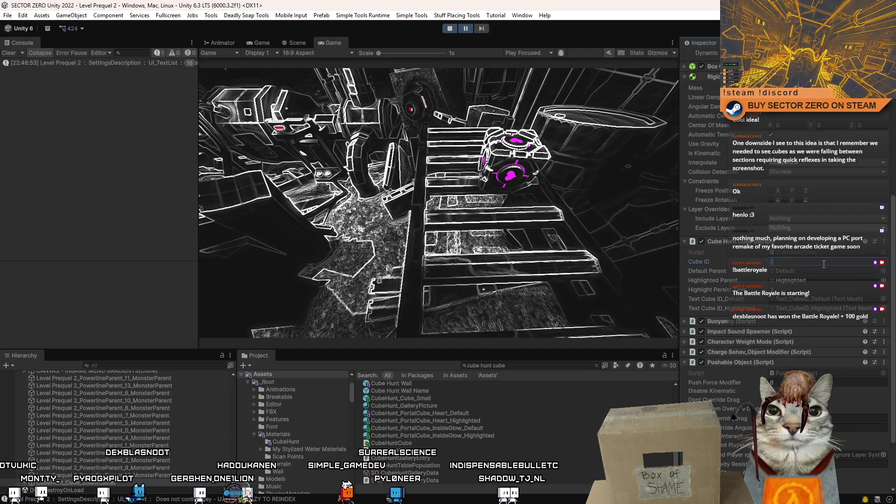
{"action": "type", "text": "2"}
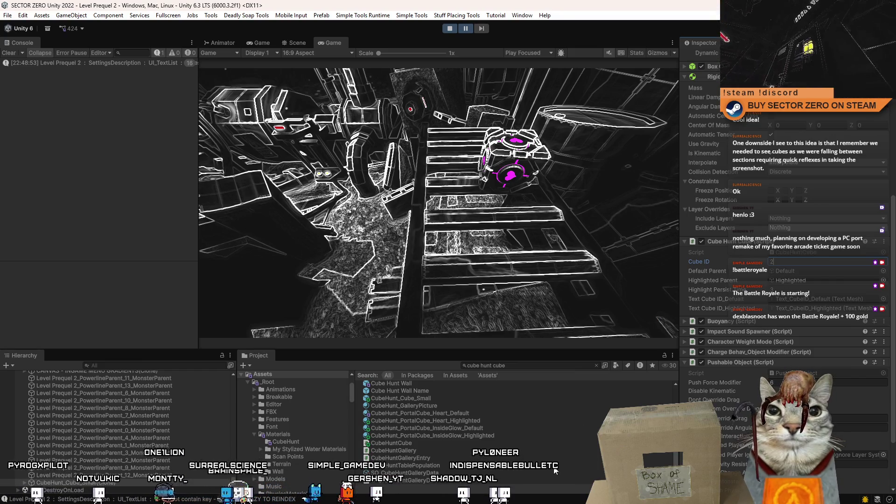
{"action": "left_click", "coordinate": [549, 481]}
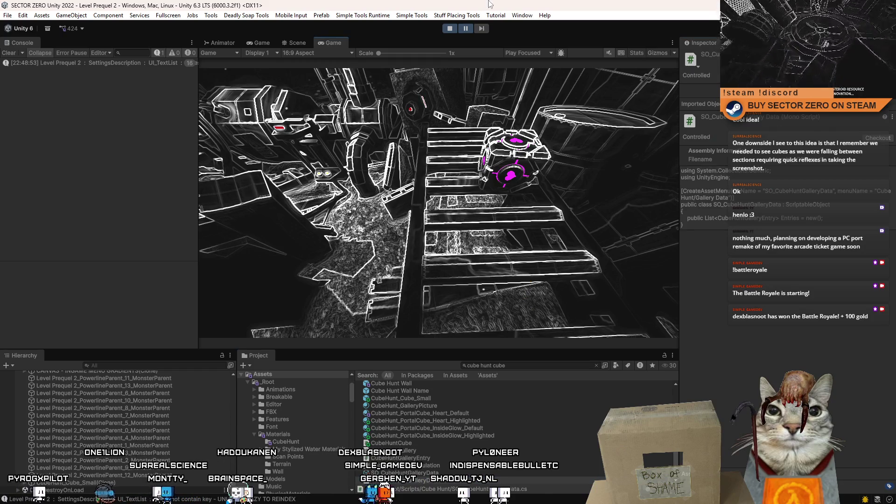
- Resume the game, bring up its pause menu, and search the Project for 'stored data'
{"action": "left_click", "coordinate": [466, 29]}
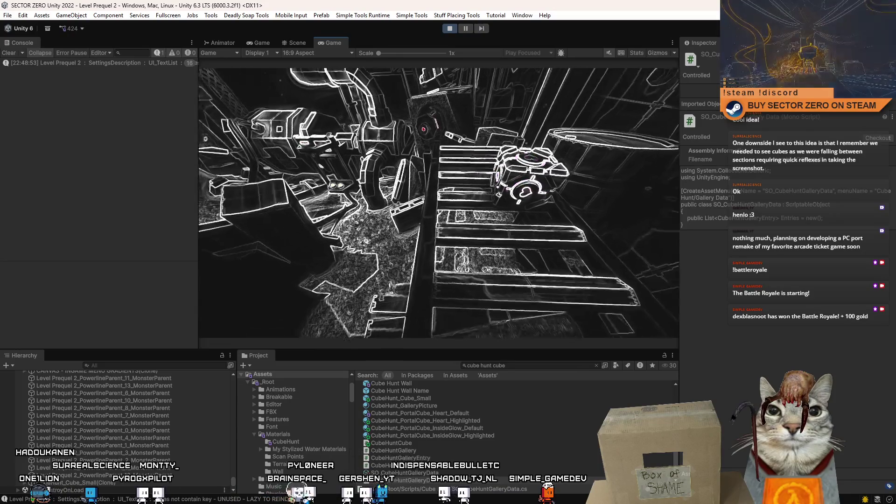
{"action": "key", "text": "Escape"}
{"action": "left_click", "coordinate": [516, 365]}
{"action": "type", "text": "stored data"}
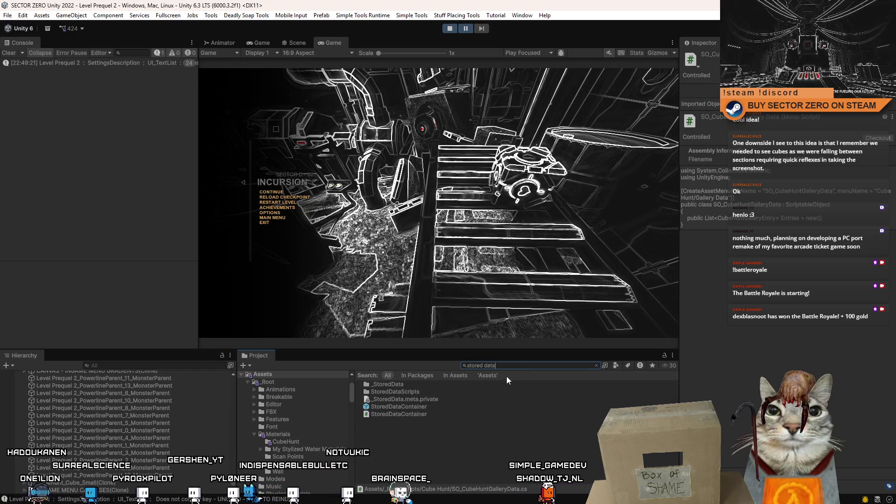
- Search the Project for 'saved' and read saveData0's XML contents
{"action": "key", "text": "ctrl+a"}
{"action": "type", "text": "saved"}
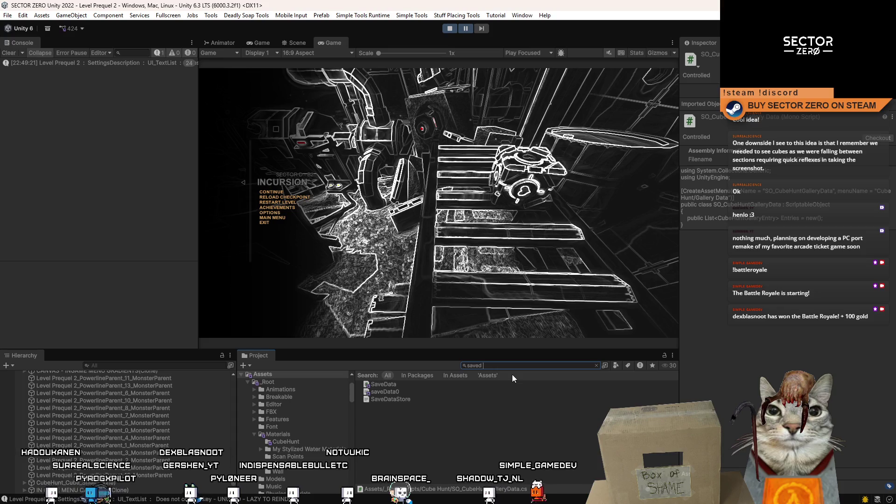
{"action": "left_click", "coordinate": [439, 391]}
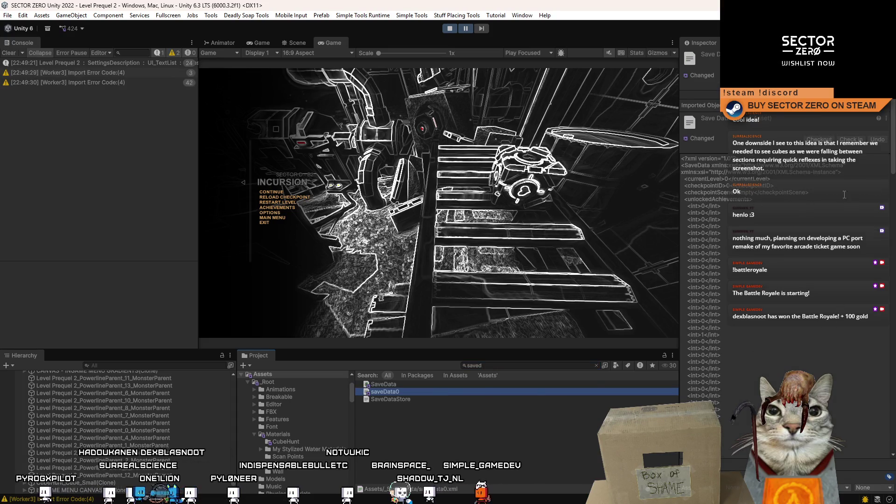
{"action": "left_click", "coordinate": [809, 199]}
{"action": "scroll", "coordinate": [809, 200], "scroll_direction": "down", "scroll_amount": 10}
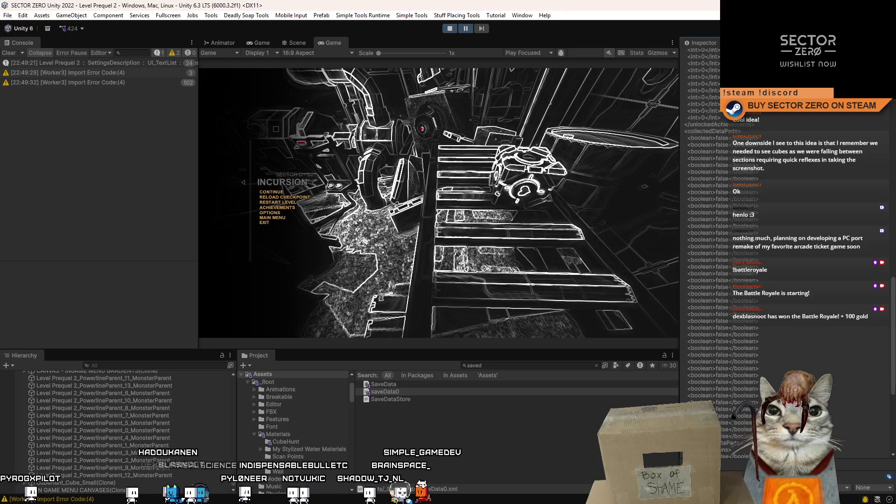
{"action": "scroll", "coordinate": [789, 257], "scroll_direction": "down", "scroll_amount": 5}
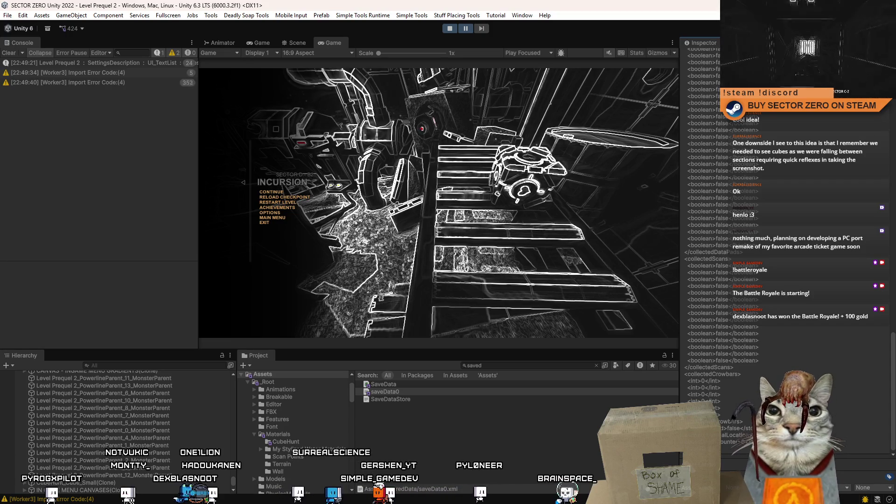
{"action": "scroll", "coordinate": [882, 341], "scroll_direction": "up", "scroll_amount": 10}
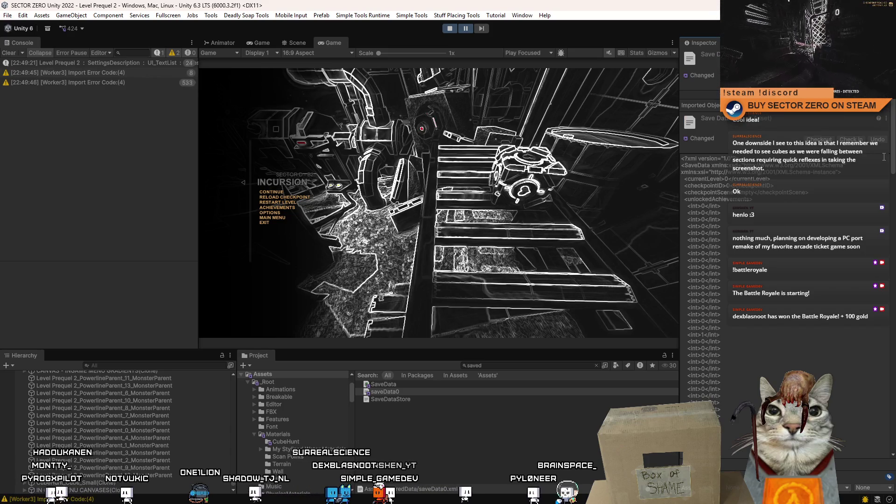
{"action": "mouse_move", "coordinate": [893, 159]}
{"action": "left_mouse_down"}
{"action": "mouse_move", "coordinate": [885, 441]}
{"action": "mouse_move", "coordinate": [595, 442]}
{"action": "left_mouse_up"}
- Compare the SaveData script with saveData0, then read the Import Error details in the Console
{"action": "left_click", "coordinate": [397, 383]}
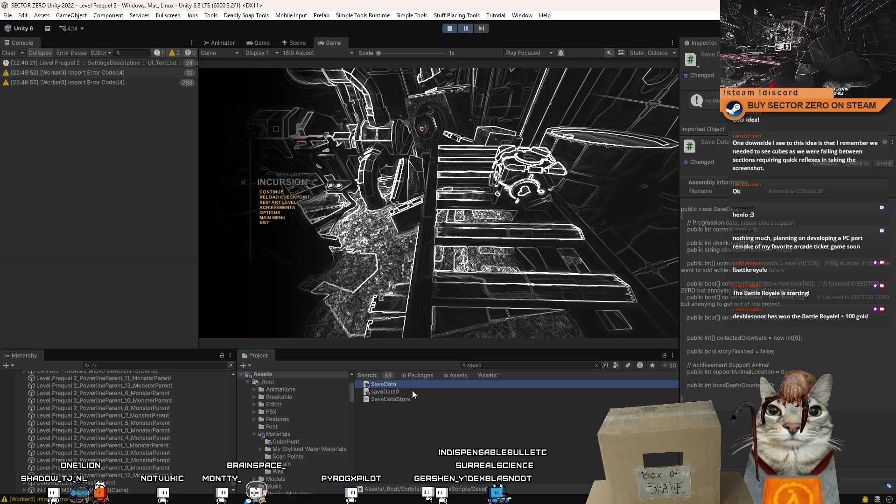
{"action": "left_click", "coordinate": [413, 391]}
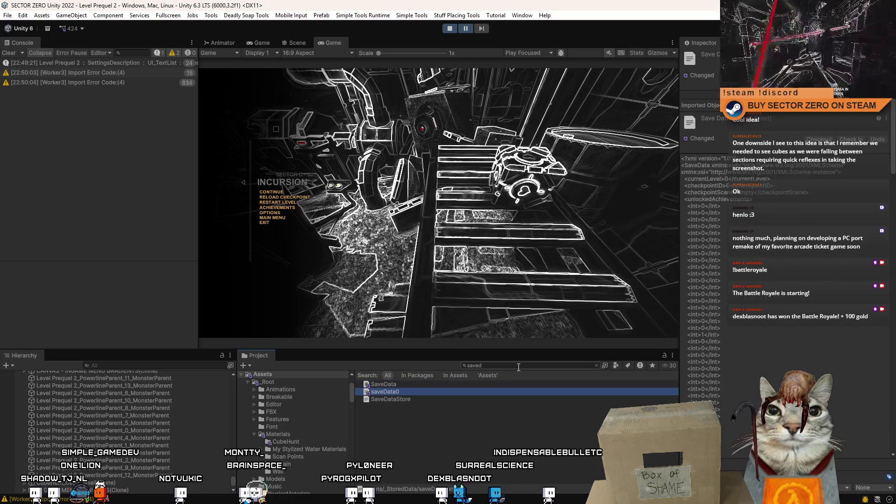
{"action": "left_click", "coordinate": [382, 335]}
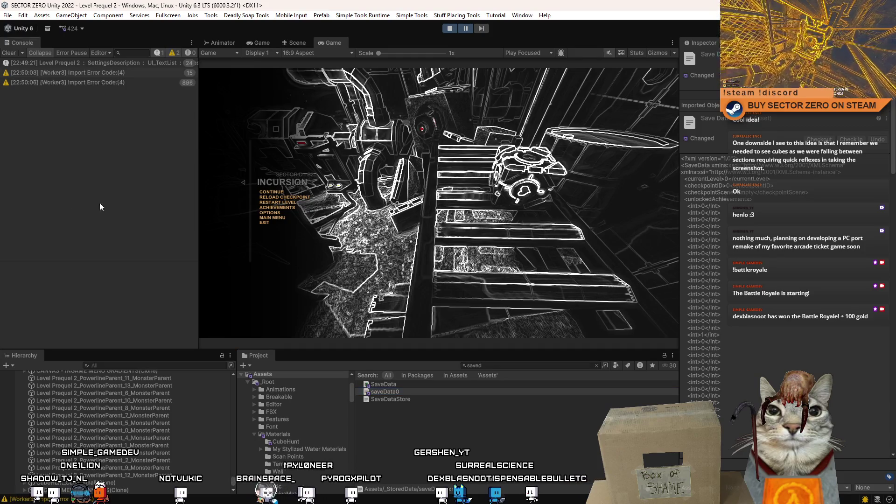
{"action": "left_click", "coordinate": [106, 84]}
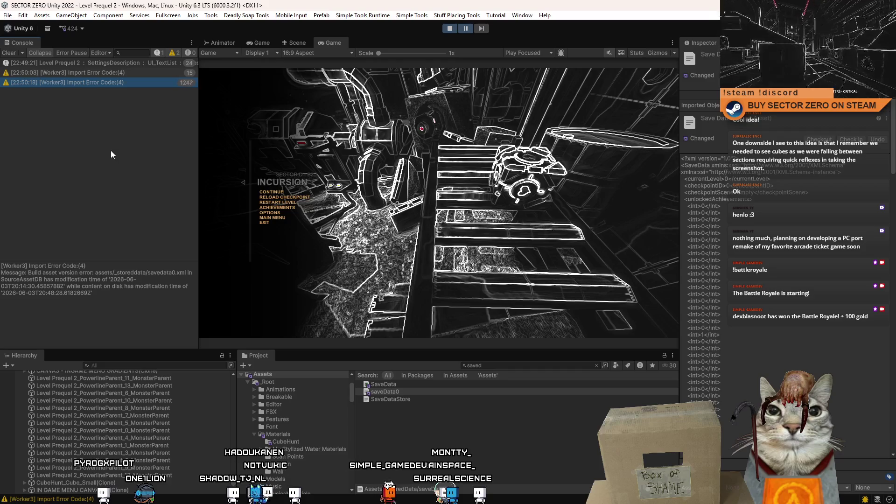
{"action": "left_click", "coordinate": [127, 74]}
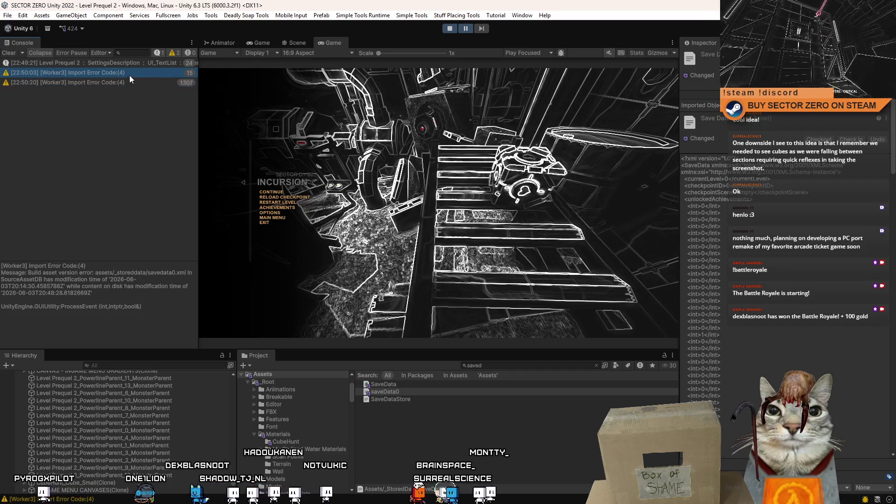
- Clear the Console, resume the game, and empty the Project search box
{"action": "left_click", "coordinate": [9, 54]}
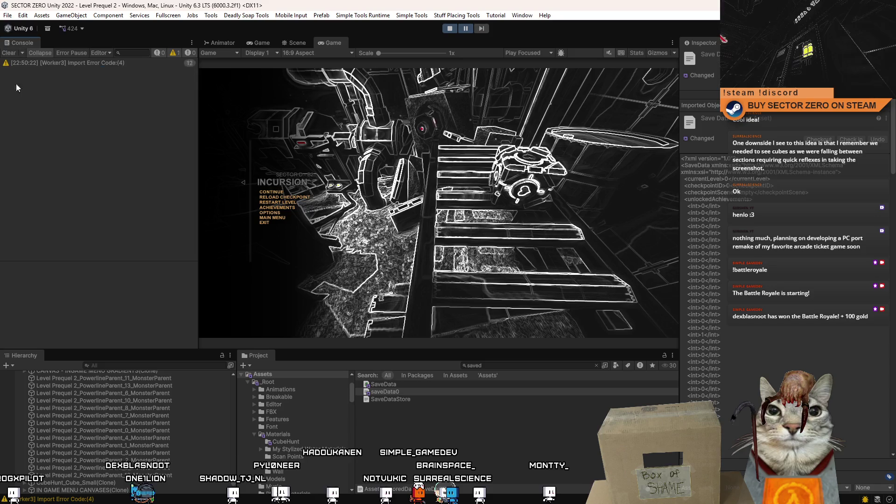
{"action": "left_click", "coordinate": [122, 64]}
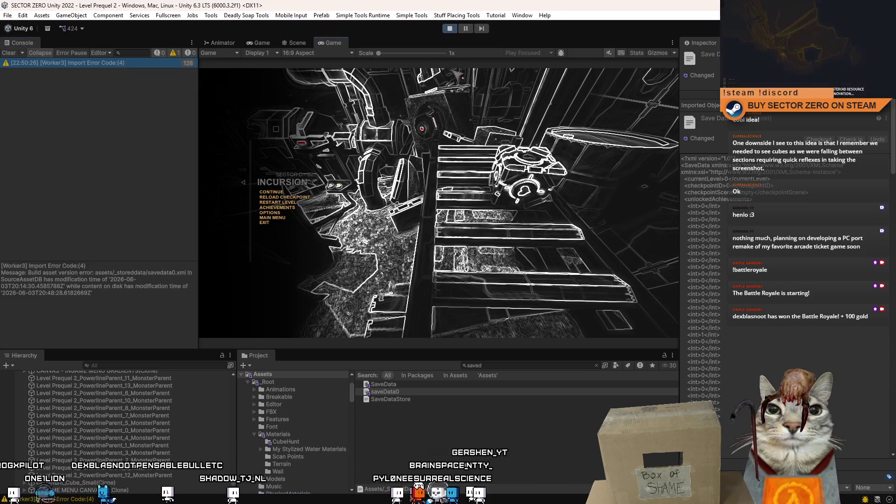
{"action": "key", "text": "Escape"}
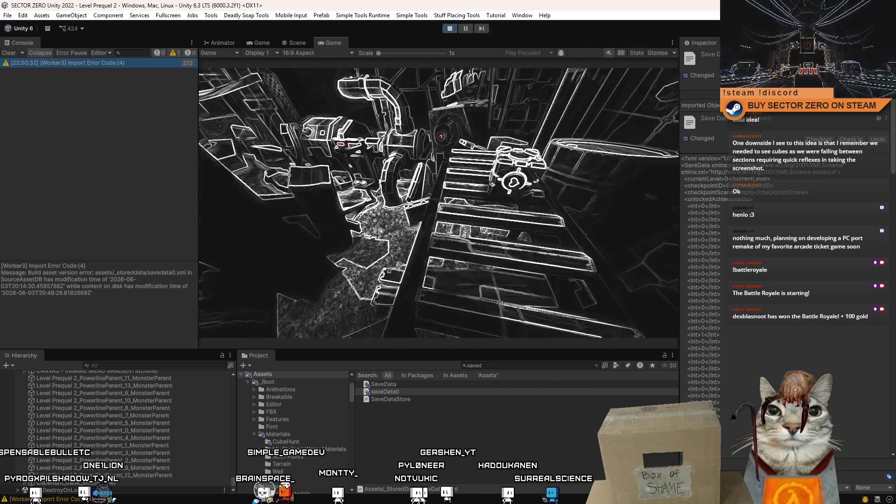
{"action": "left_click", "coordinate": [507, 365]}
{"action": "key", "text": "BackSpace"}
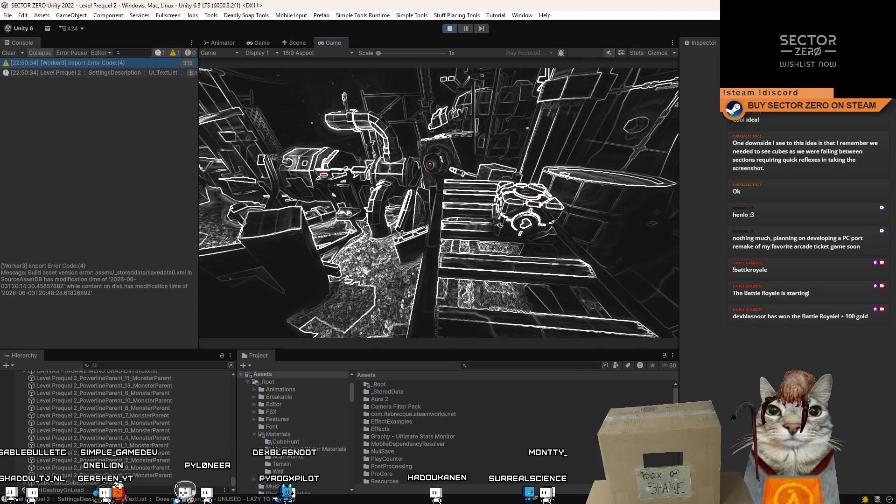
- Pause the game with its menu and select the companion cube in the Scene view
{"action": "key", "text": "Escape"}
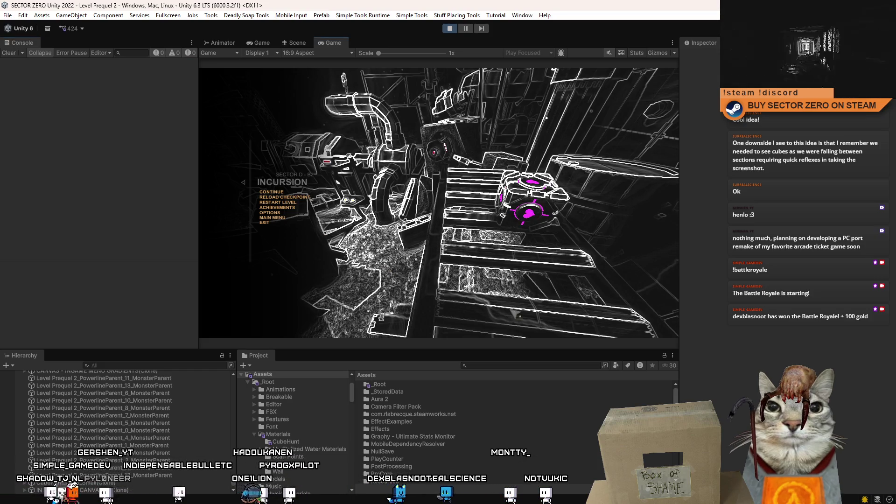
{"action": "key", "text": "Escape"}
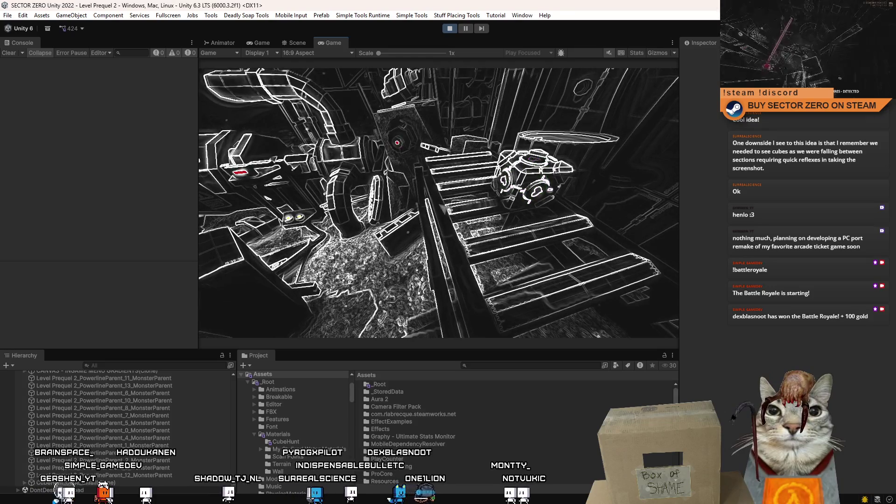
{"action": "key", "text": "Escape"}
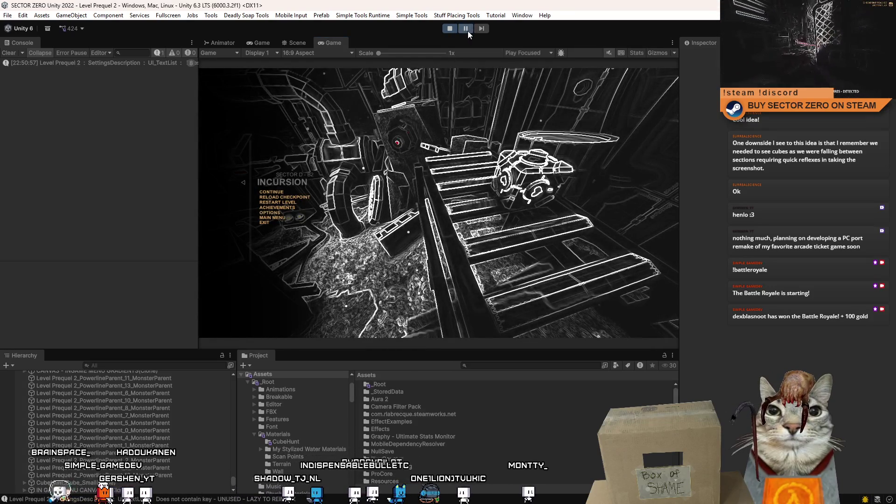
{"action": "left_click", "coordinate": [301, 42]}
{"action": "left_click", "coordinate": [393, 200]}
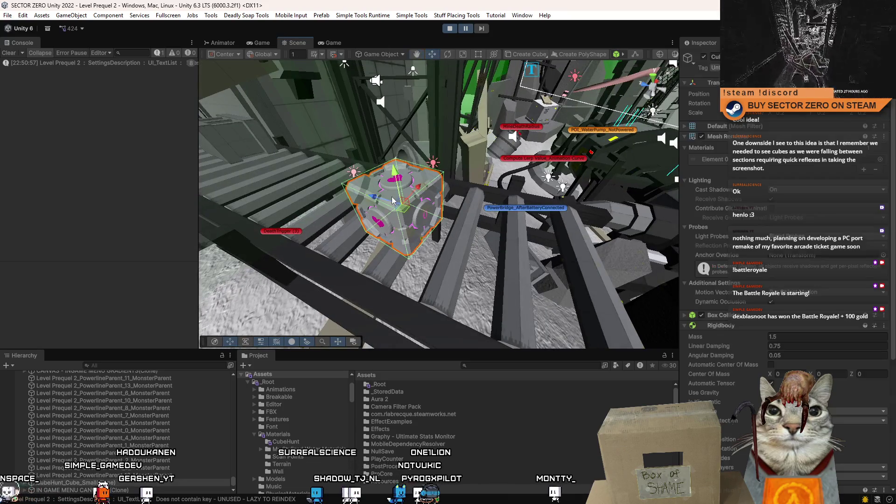
- Search the Project for 'cube hunt small' and drop CubeHunt_Cube_Small into the level
{"action": "scroll", "coordinate": [893, 205], "scroll_direction": "down", "scroll_amount": 10}
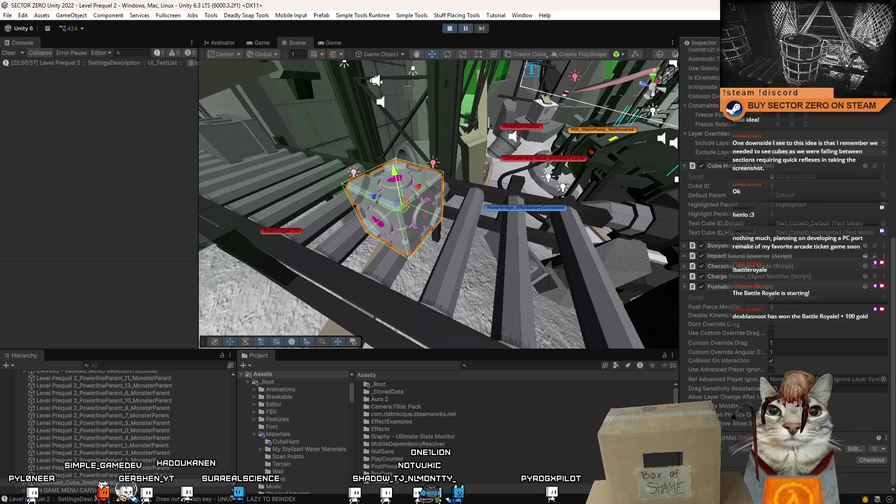
{"action": "scroll", "coordinate": [784, 210], "scroll_direction": "up", "scroll_amount": 4}
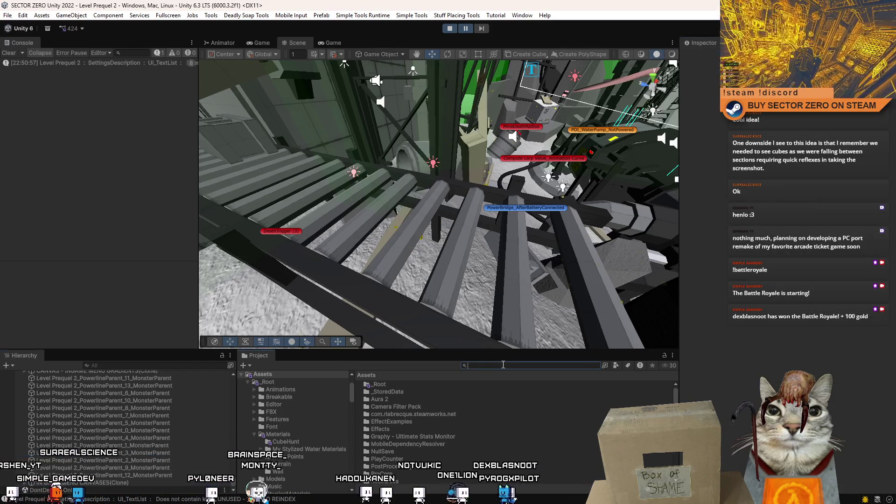
{"action": "type", "text": "cube hunt sma"}
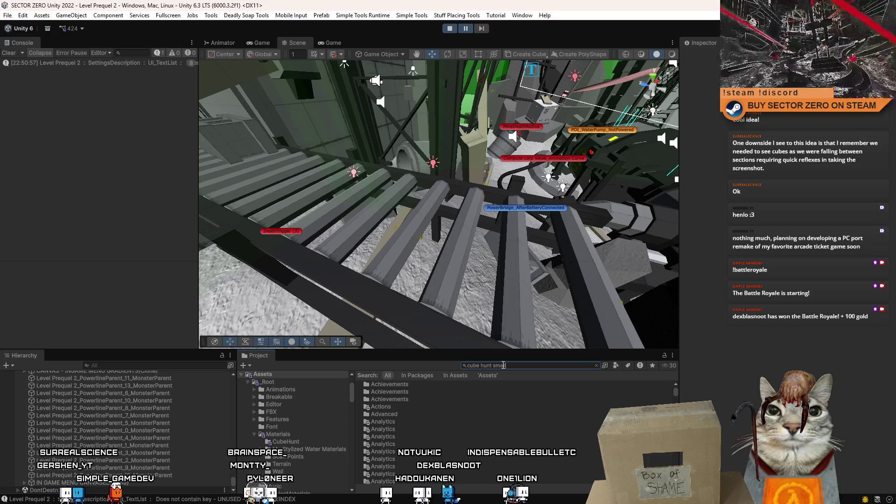
{"action": "type", "text": "ll"}
{"action": "left_click_drag", "start_coordinate": [400, 384], "coordinate": [373, 206]}
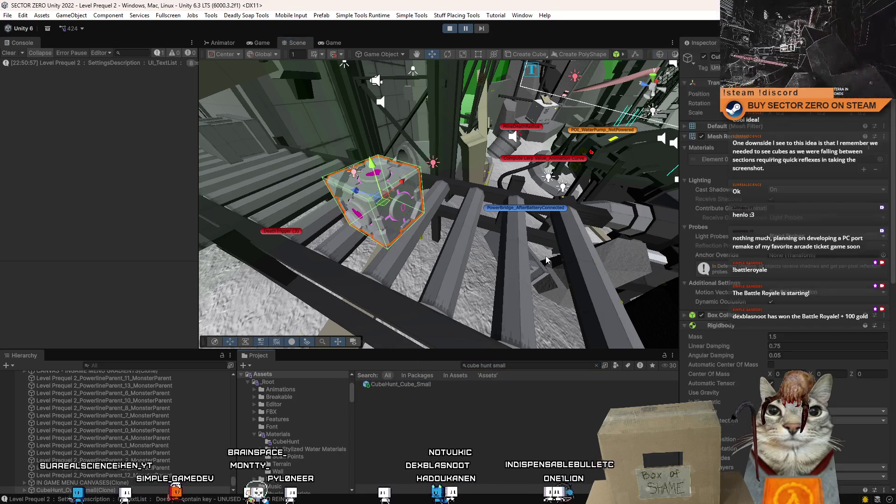
- Switch the Inspector to Debug mode to review the cube's properties, then return to the Game view
{"action": "scroll", "coordinate": [894, 174], "scroll_direction": "down", "scroll_amount": 10}
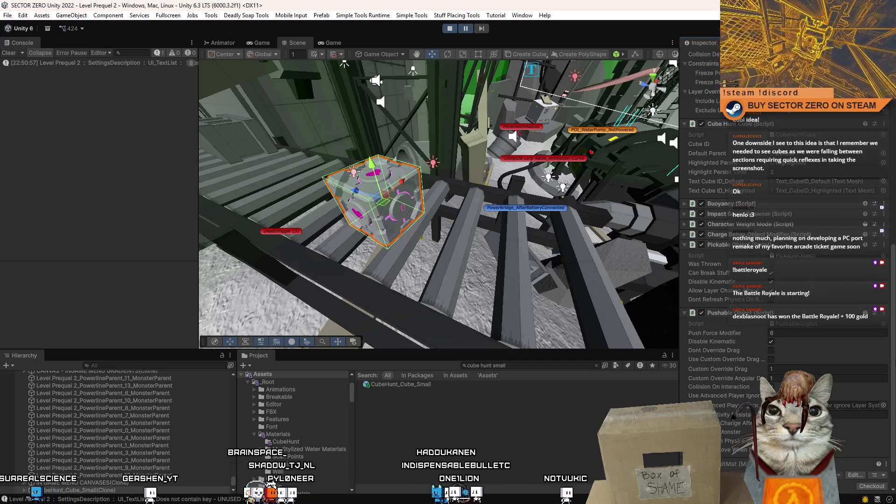
{"action": "scroll", "coordinate": [782, 231], "scroll_direction": "up", "scroll_amount": 3}
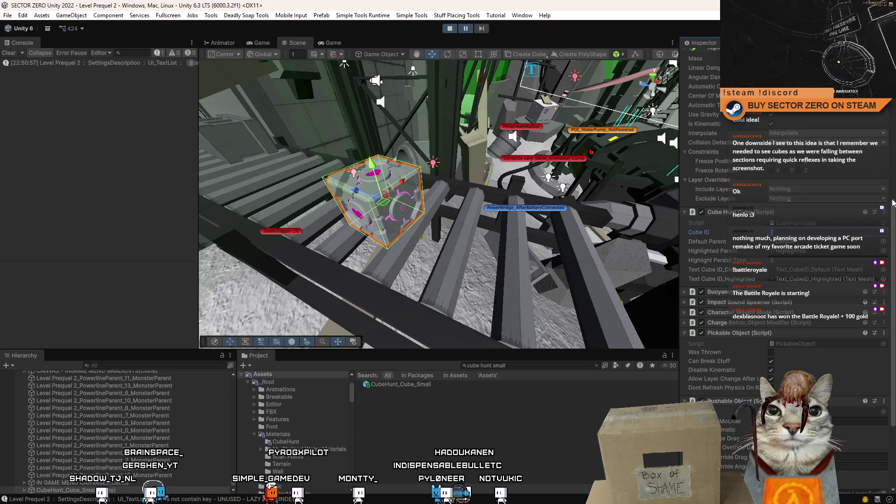
{"action": "scroll", "coordinate": [893, 202], "scroll_direction": "up", "scroll_amount": 10}
{"action": "left_click", "coordinate": [892, 42]}
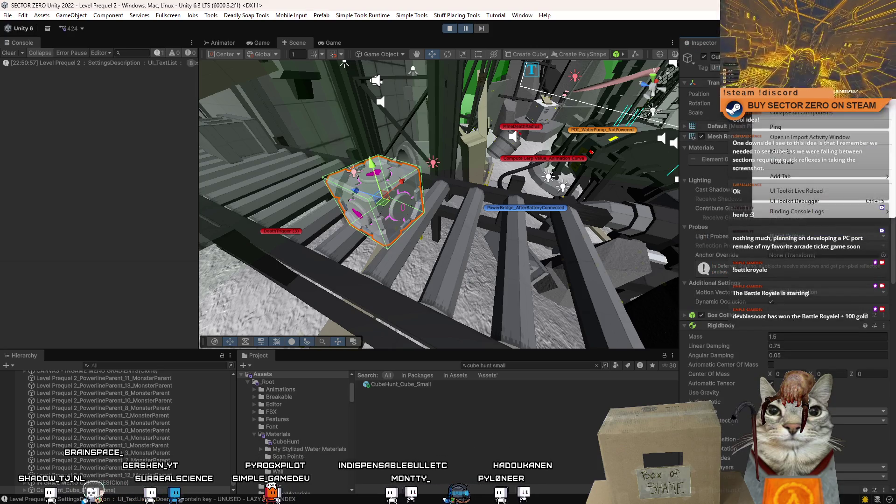
{"action": "left_click", "coordinate": [878, 61]}
{"action": "scroll", "coordinate": [893, 102], "scroll_direction": "down", "scroll_amount": 10}
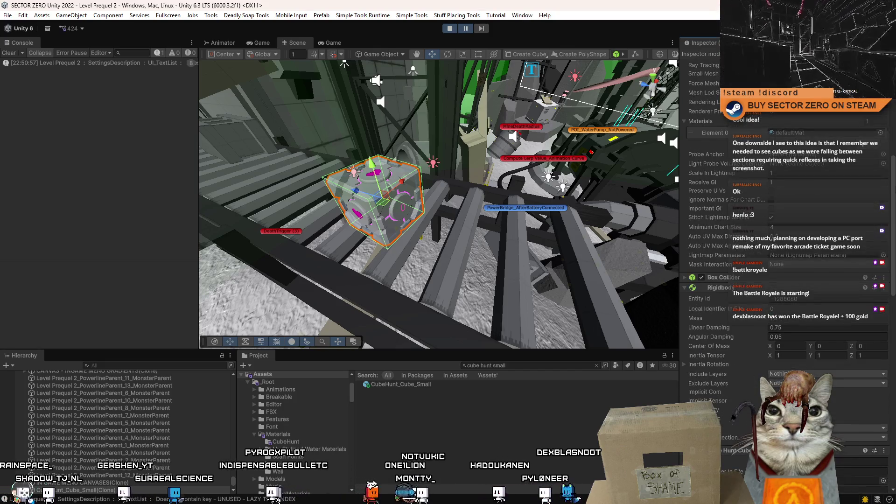
{"action": "scroll", "coordinate": [784, 210], "scroll_direction": "down", "scroll_amount": 10}
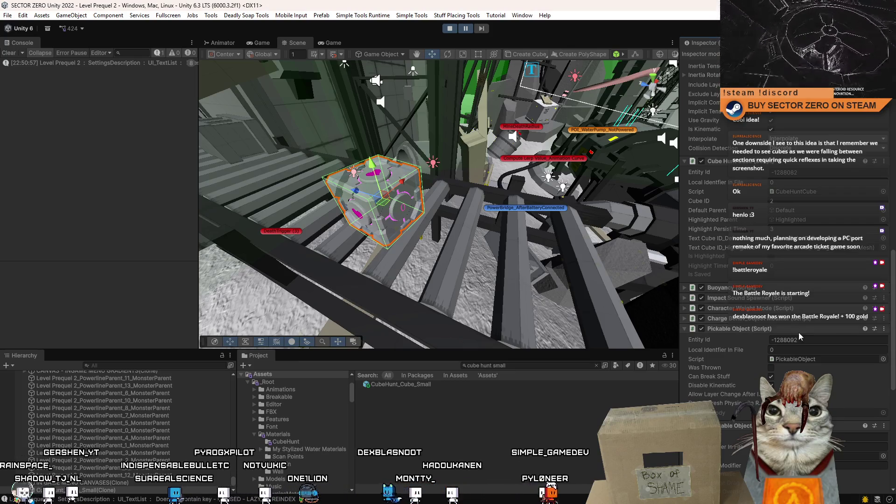
{"action": "left_click", "coordinate": [331, 43]}
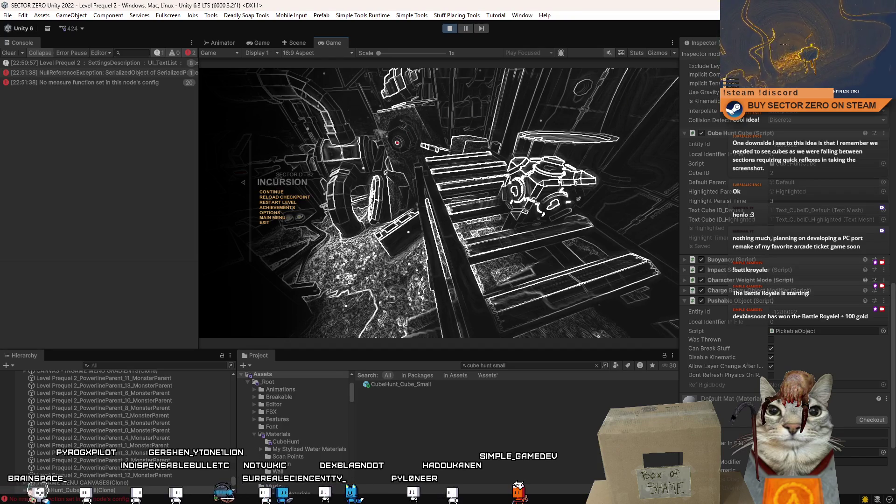
- Toggle the in-game pause menu and read the NullReferenceException stack trace
{"action": "key", "text": "Escape"}
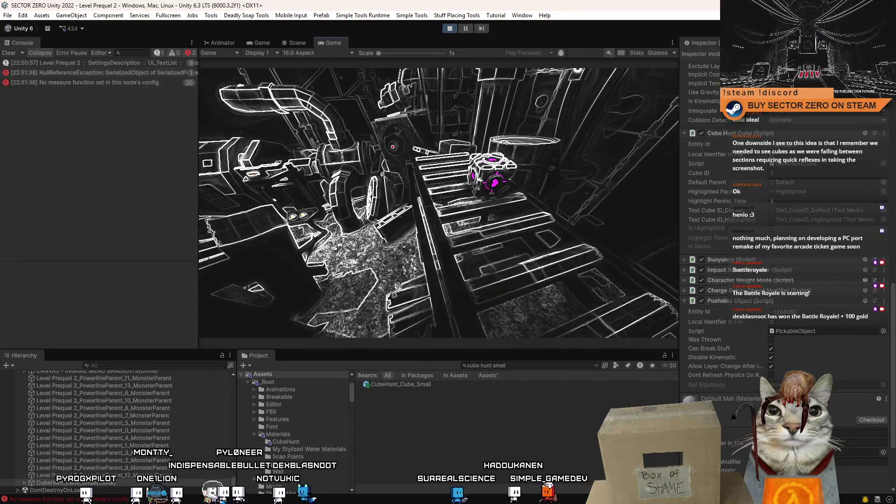
{"action": "key", "text": "Escape"}
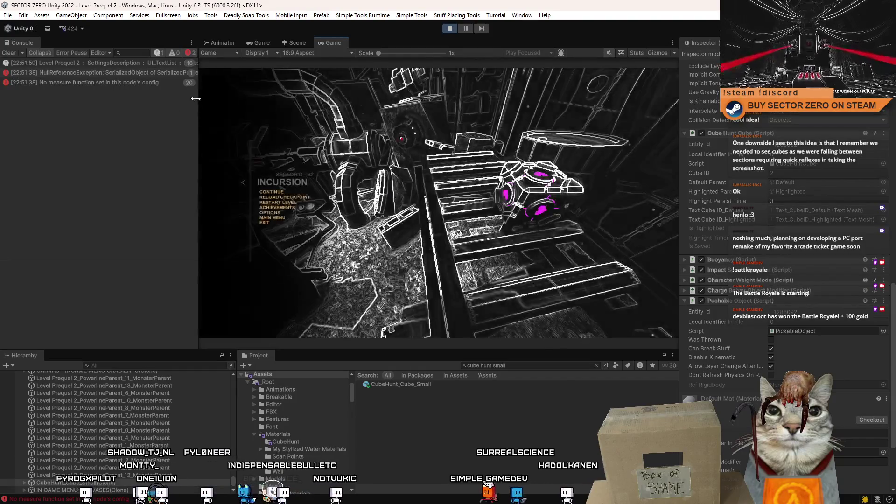
{"action": "key", "text": "Escape"}
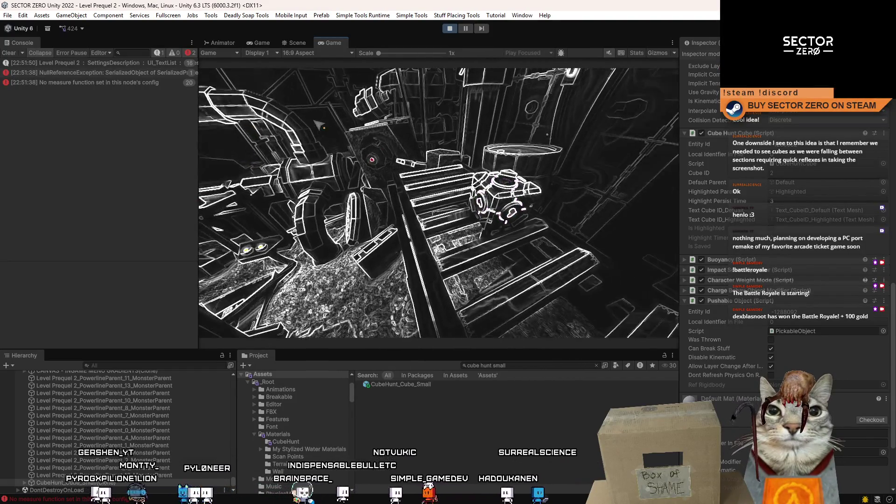
{"action": "key", "text": "Escape"}
{"action": "left_click", "coordinate": [162, 76]}
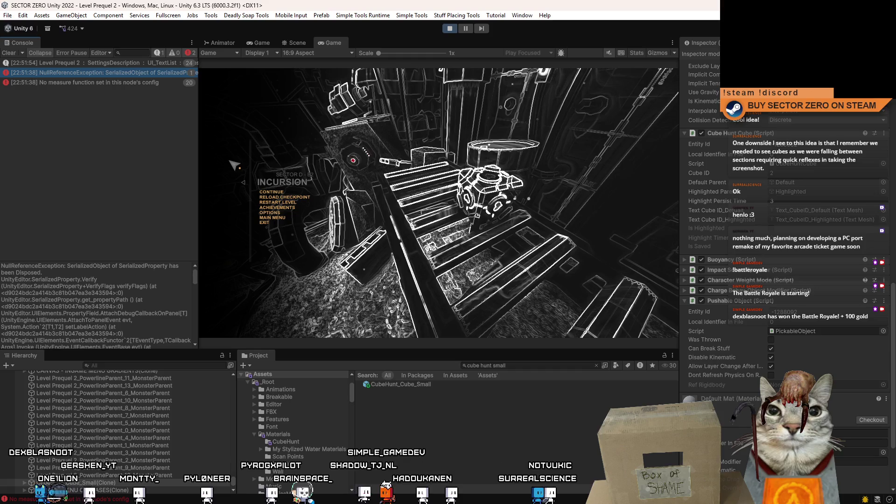
{"action": "mouse_move", "coordinate": [194, 279]}
{"action": "left_mouse_down"}
{"action": "mouse_move", "coordinate": [200, 345]}
{"action": "mouse_move", "coordinate": [214, 237]}
{"action": "left_mouse_up"}
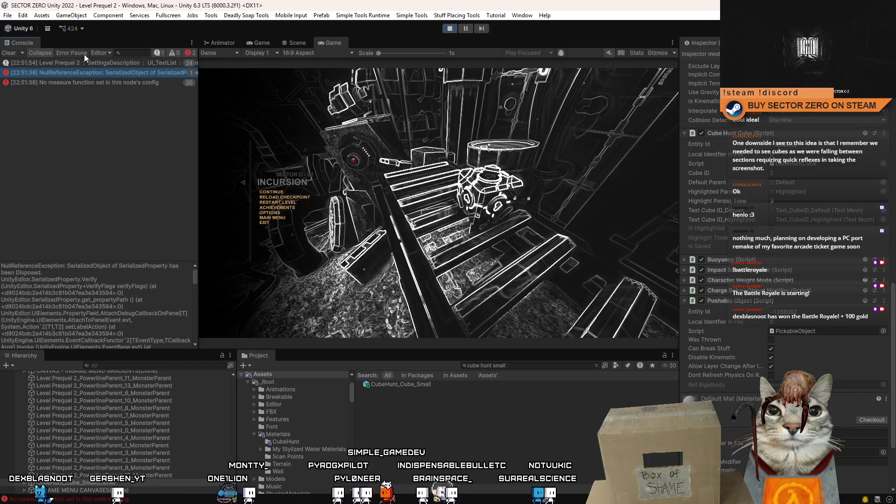
- Clear the errors, pause play, and open the CubeHuntCube script in the code editor
{"action": "left_click", "coordinate": [9, 55]}
{"action": "left_click", "coordinate": [271, 192]}
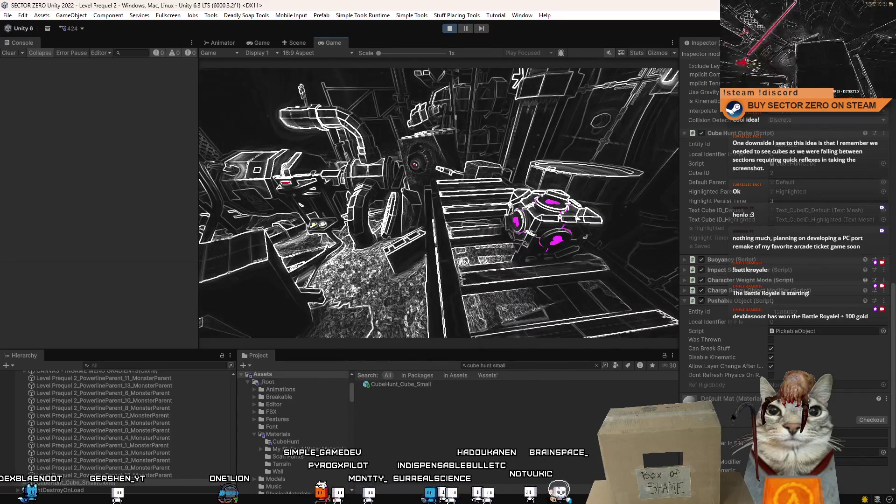
{"action": "key", "text": "Escape"}
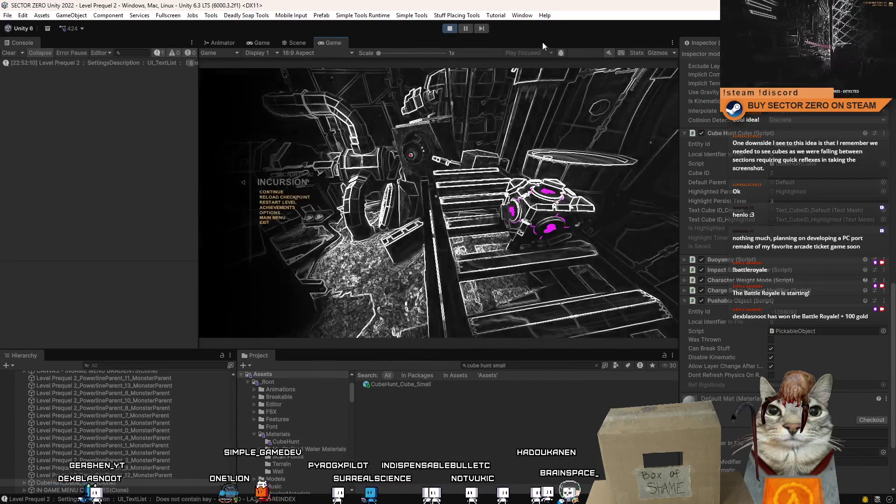
{"action": "left_click", "coordinate": [469, 29]}
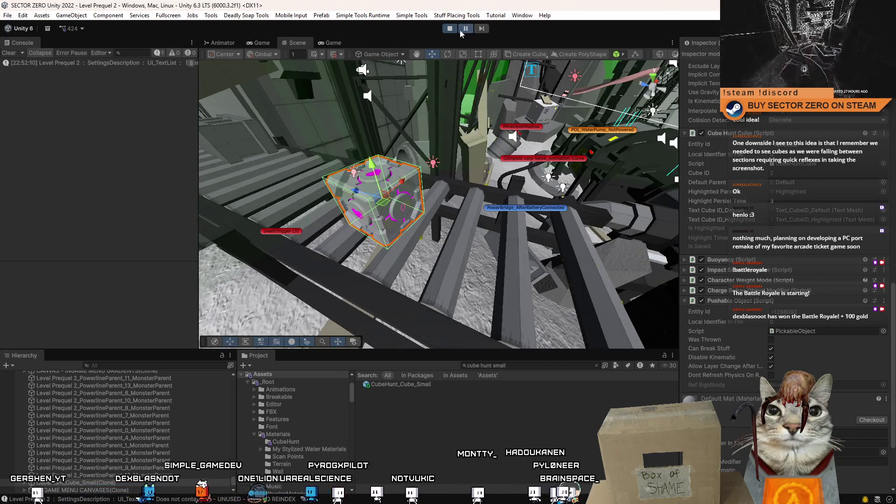
{"action": "left_click", "coordinate": [461, 30]}
{"action": "left_click", "coordinate": [464, 30]}
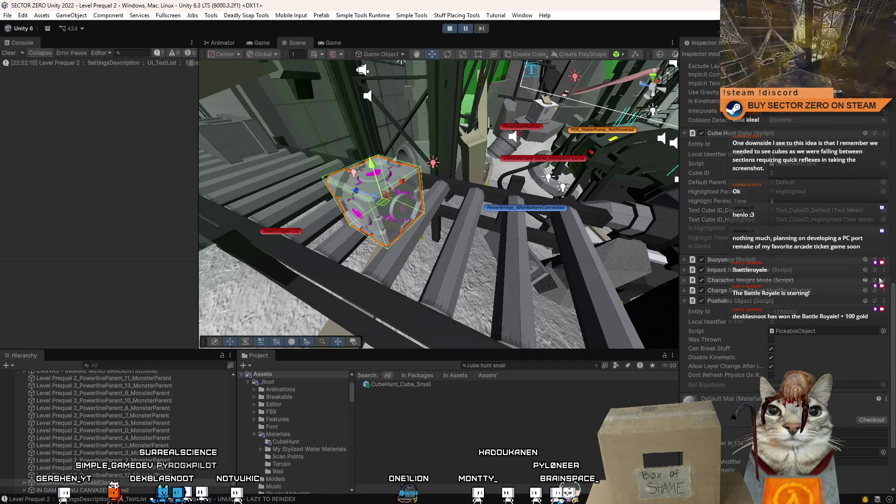
{"action": "double_click", "coordinate": [805, 166]}
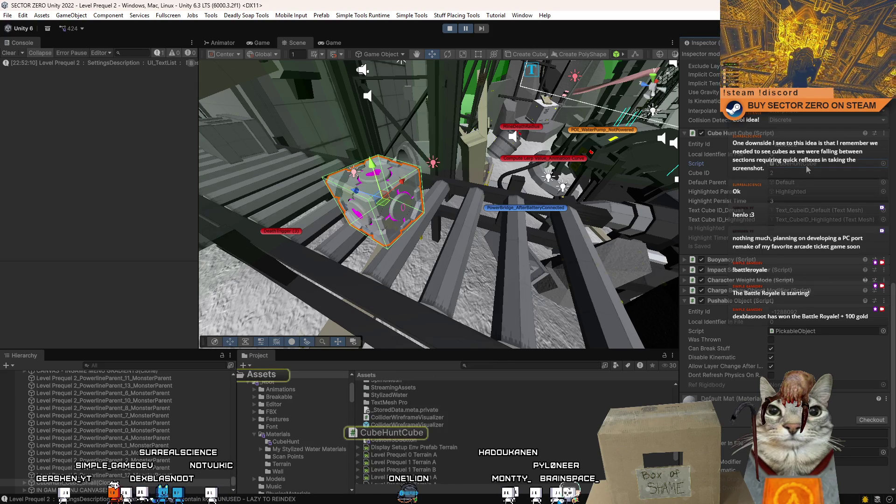
{"action": "scroll", "coordinate": [402, 240], "scroll_direction": "down", "scroll_amount": 4}
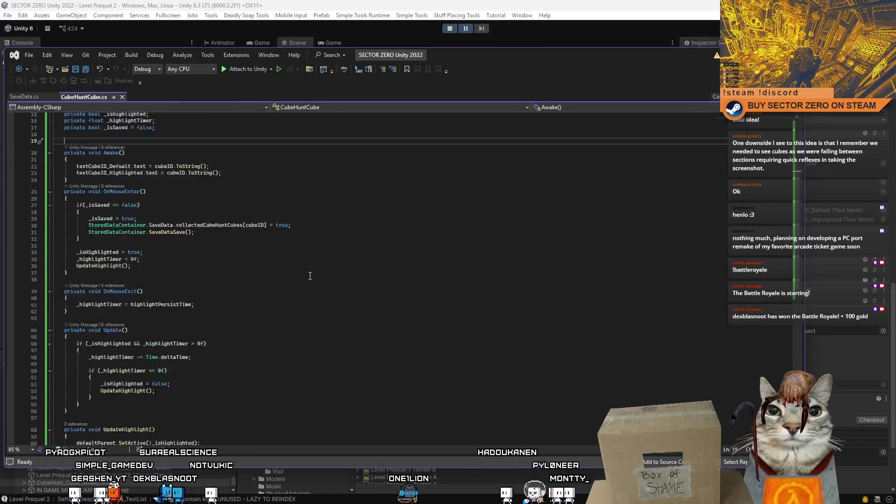
- Review CubeHuntCube.cs, highlighting _isSaved, cubeID and collectedCubeHuntCubes usages, then return to Unity
{"action": "left_click", "coordinate": [100, 228]}
{"action": "scroll", "coordinate": [101, 228], "scroll_direction": "up", "scroll_amount": 2}
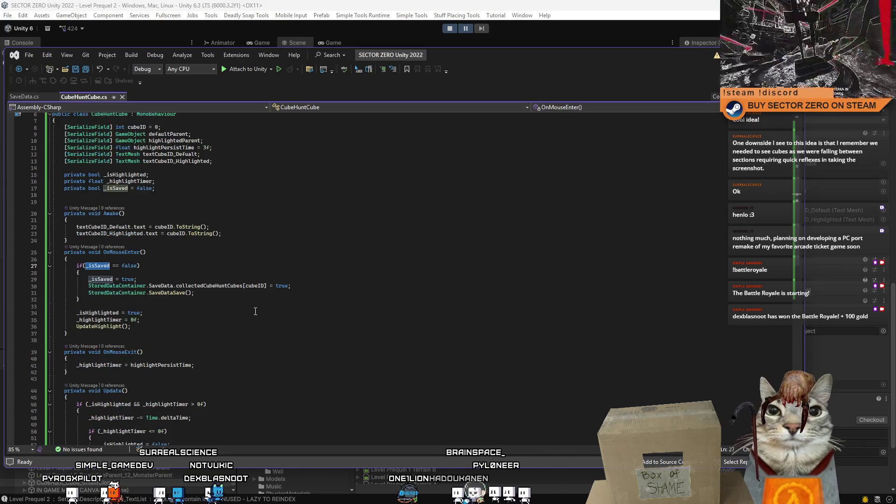
{"action": "left_click", "coordinate": [171, 279]}
{"action": "left_click", "coordinate": [125, 286]}
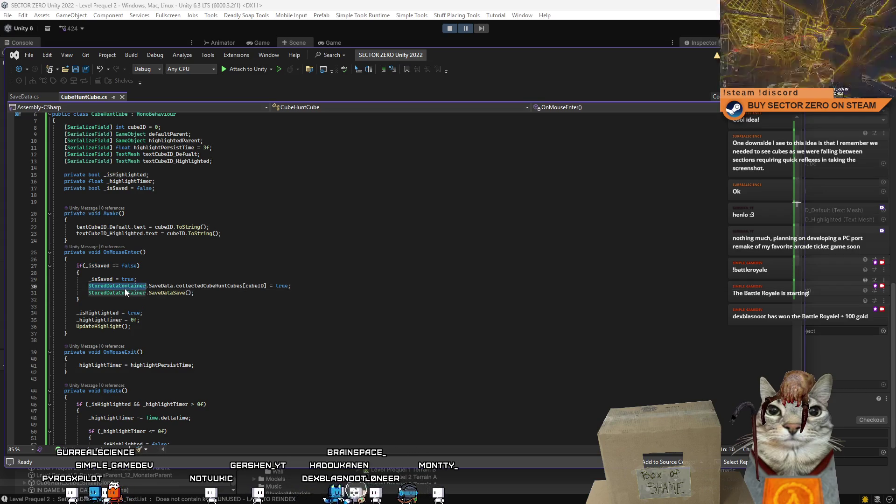
{"action": "double_click", "coordinate": [248, 287]}
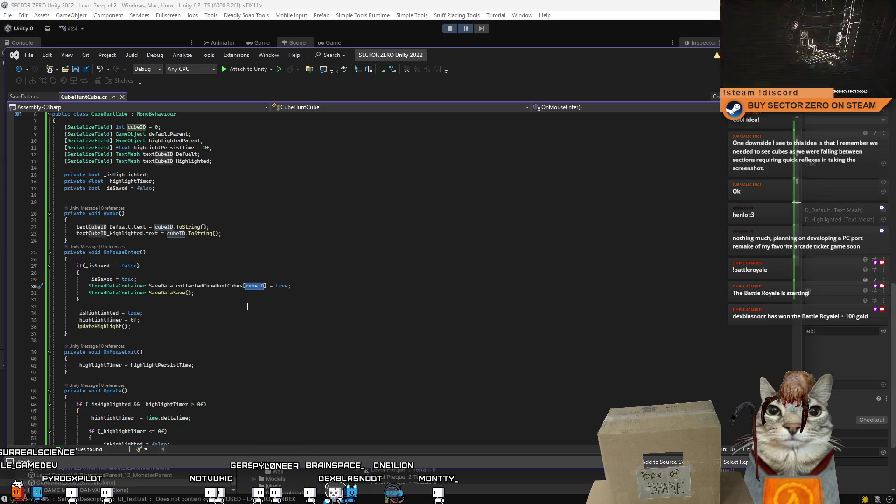
{"action": "left_click", "coordinate": [247, 305]}
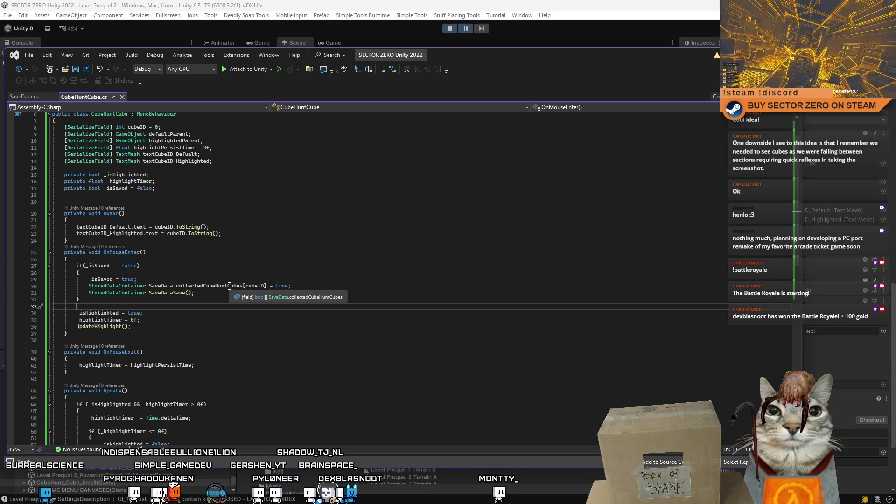
{"action": "double_click", "coordinate": [230, 286]}
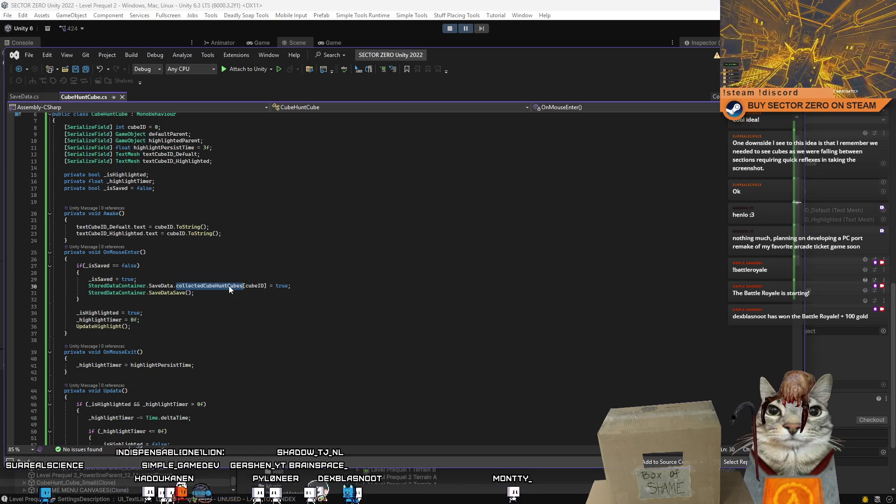
{"action": "left_click", "coordinate": [259, 294]}
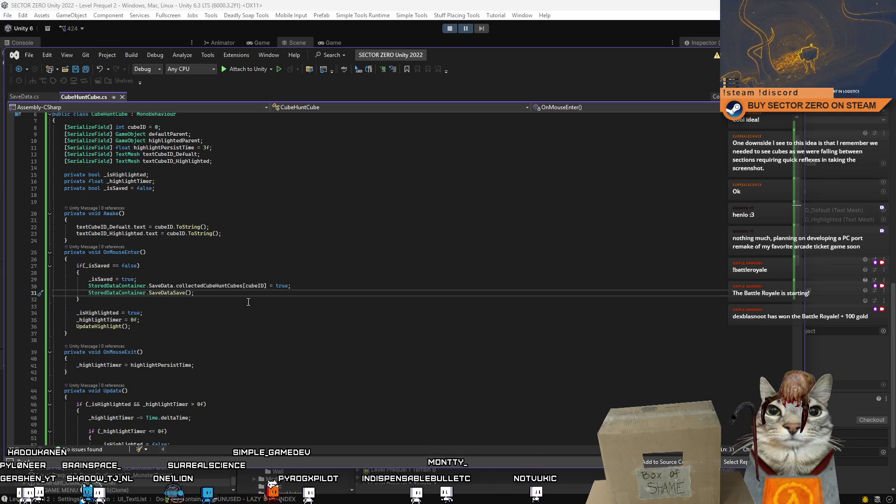
{"action": "left_click", "coordinate": [297, 327]}
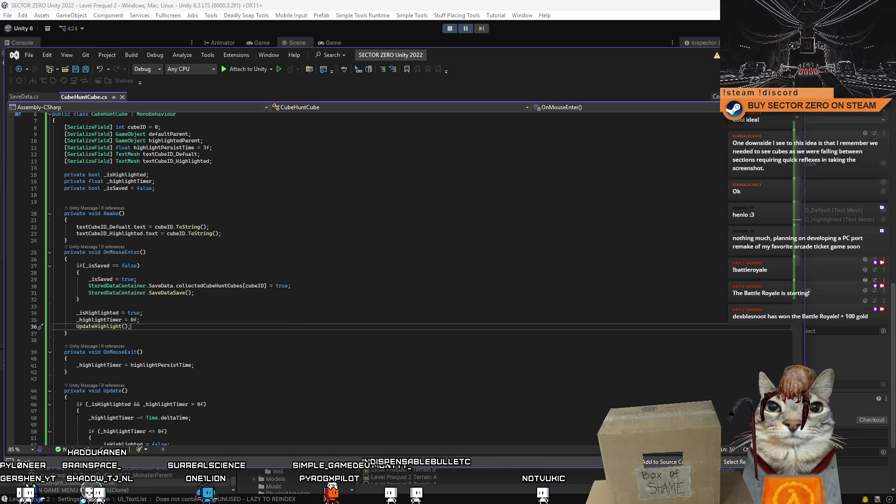
{"action": "left_click", "coordinate": [420, 32]}
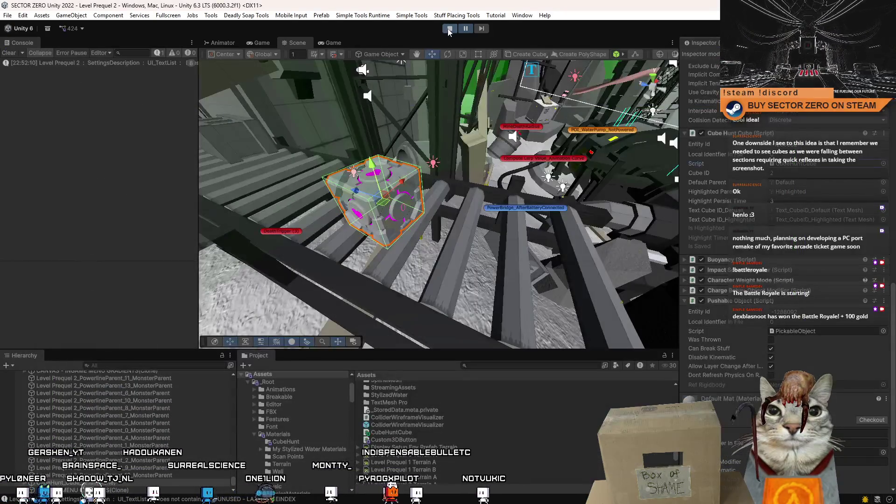
- Exit play mode, reselect the CubeHuntCube script asset, and orbit the scene camera
{"action": "left_click", "coordinate": [449, 29]}
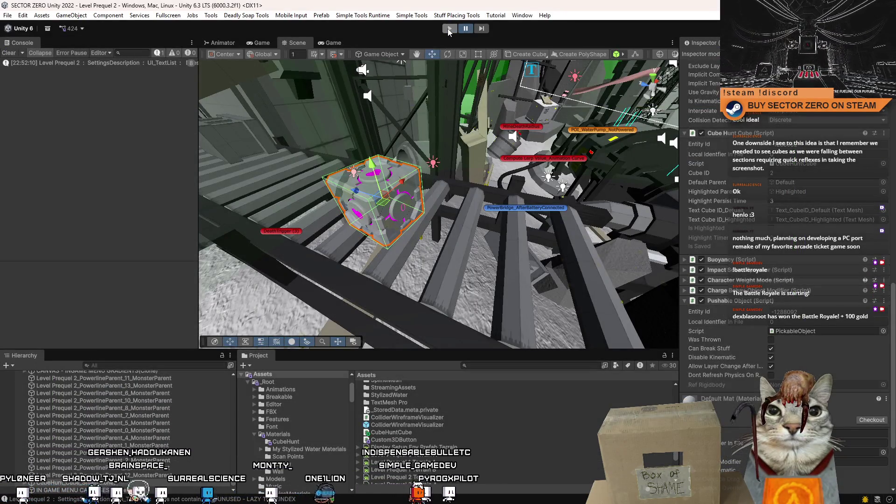
{"action": "left_click", "coordinate": [427, 433]}
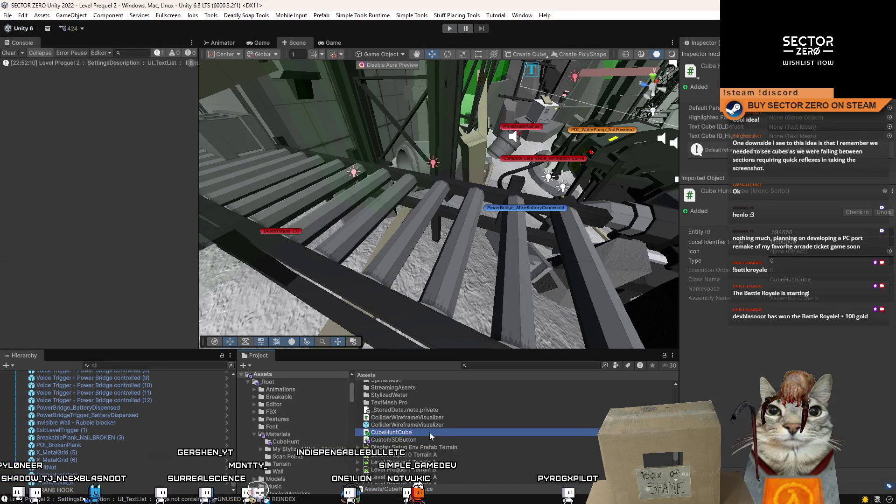
{"action": "left_click", "coordinate": [431, 425]}
{"action": "left_click", "coordinate": [418, 432]}
{"action": "mouse_move", "coordinate": [369, 316]}
{"action": "left_mouse_down"}
{"action": "mouse_move", "coordinate": [541, 289]}
{"action": "mouse_move", "coordinate": [528, 276]}
{"action": "left_mouse_up"}
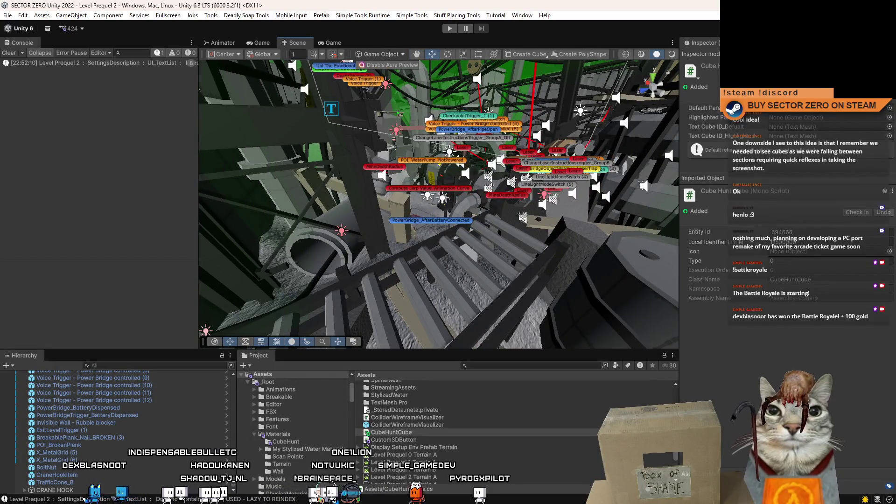
{"action": "left_click_drag", "start_coordinate": [495, 290], "coordinate": [470, 304]}
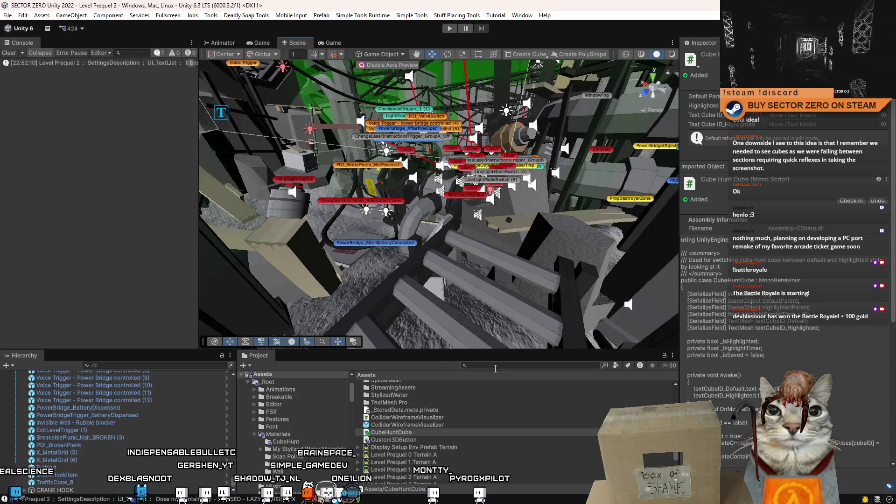
- Search 'cube hunt s' and place a CubeHunt_Cube_Small on the stairs, then deselect it
{"action": "type", "text": "cube hunt s"}
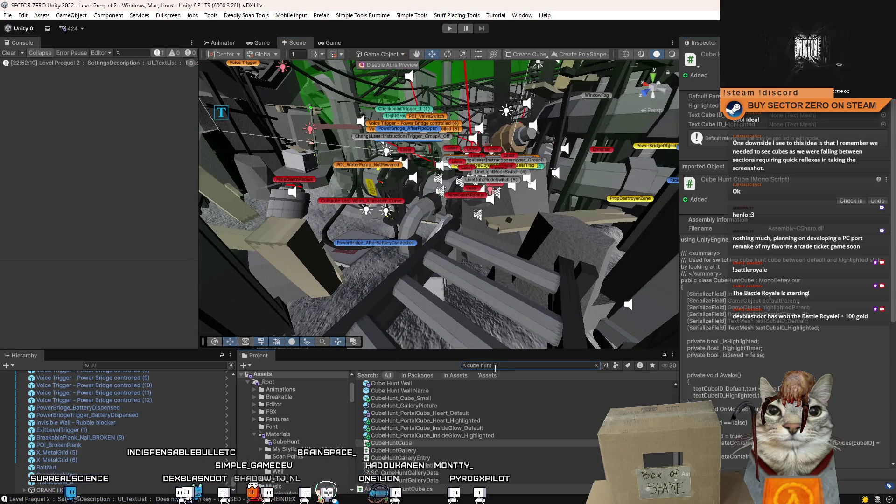
{"action": "left_click_drag", "start_coordinate": [400, 384], "coordinate": [436, 254]}
{"action": "scroll", "coordinate": [830, 335], "scroll_direction": "down", "scroll_amount": 5}
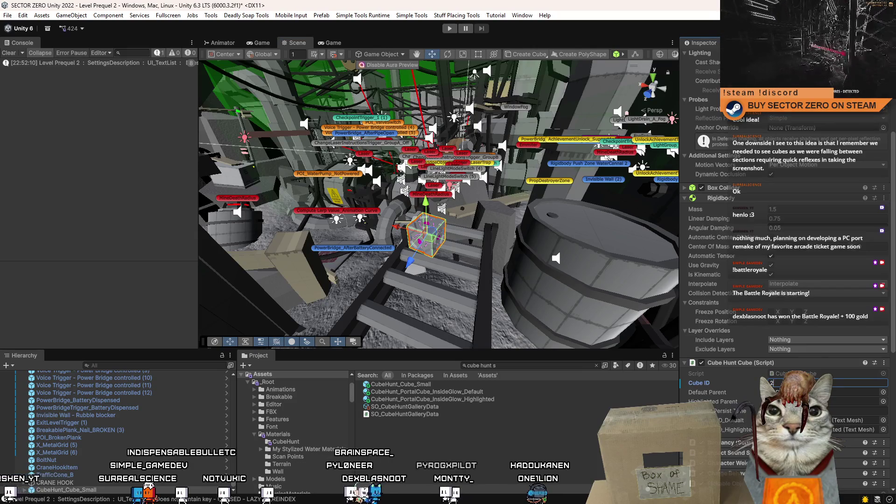
{"action": "left_click", "coordinate": [455, 290]}
{"action": "scroll", "coordinate": [454, 290], "scroll_direction": "up", "scroll_amount": 3}
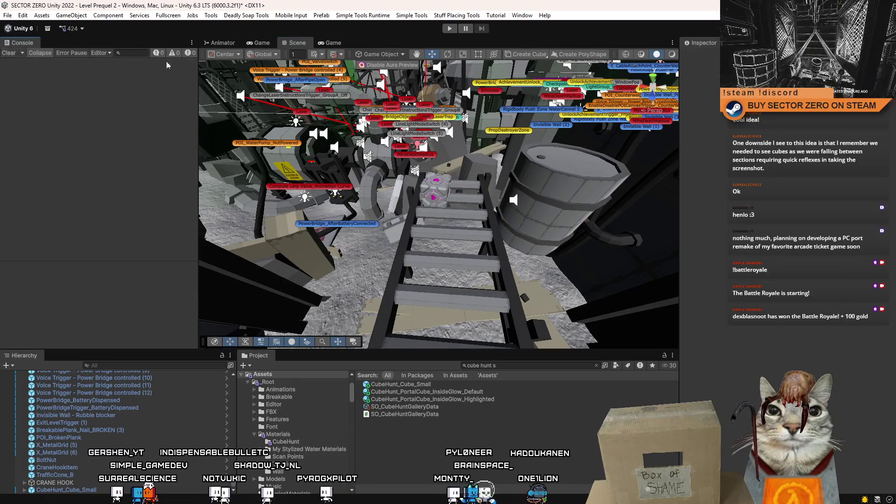
- Run the level in Play mode, clear the Console, open the pause menu, and select the Project search text
{"action": "left_click", "coordinate": [448, 29]}
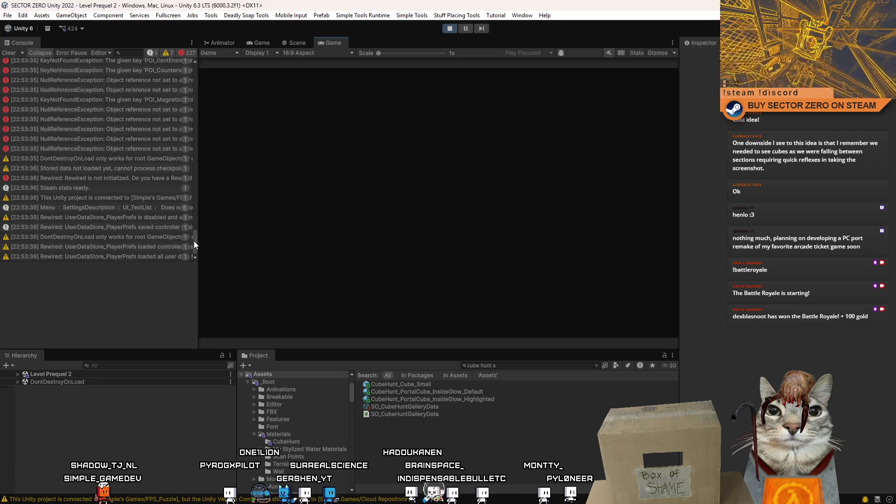
{"action": "left_click_drag", "start_coordinate": [198, 223], "coordinate": [14, 55]}
{"action": "left_click", "coordinate": [14, 54]}
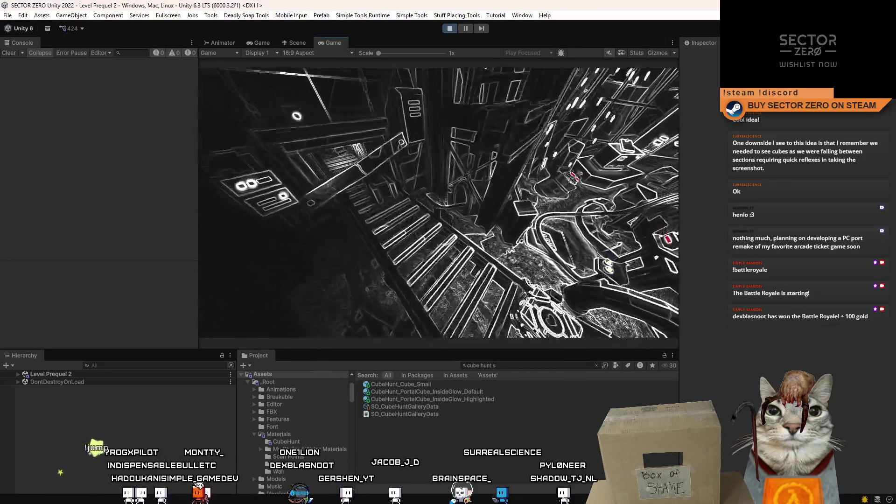
{"action": "key", "text": "Escape"}
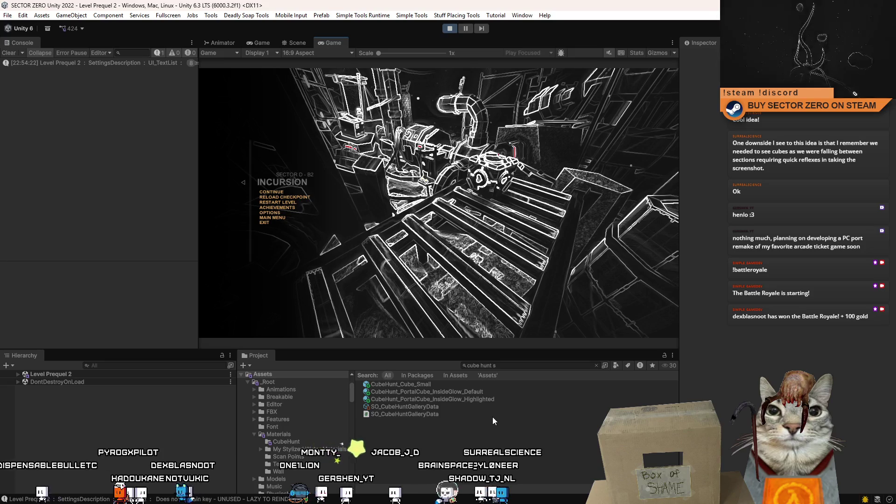
{"action": "left_click", "coordinate": [521, 366]}
{"action": "type", "text": "stored data"}
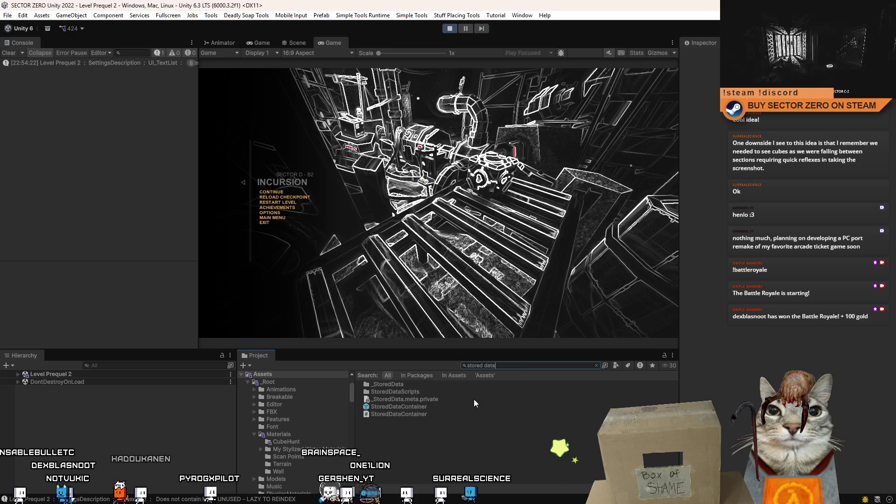
- Search the Project for 'saved' and select the saveData0 file
{"action": "key", "text": "BackSpace"}
{"action": "key", "text": "BackSpace"}
{"action": "key", "text": "BackSpace"}
{"action": "type", "text": "saved"}
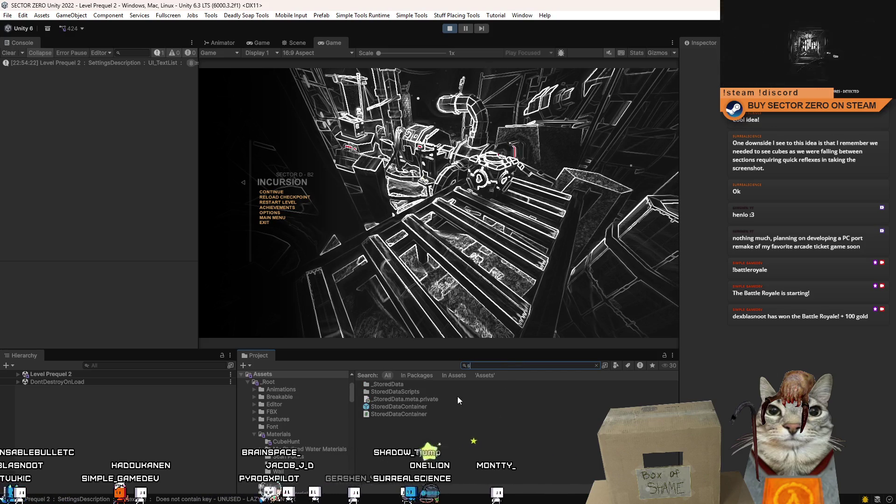
{"action": "left_click", "coordinate": [434, 391]}
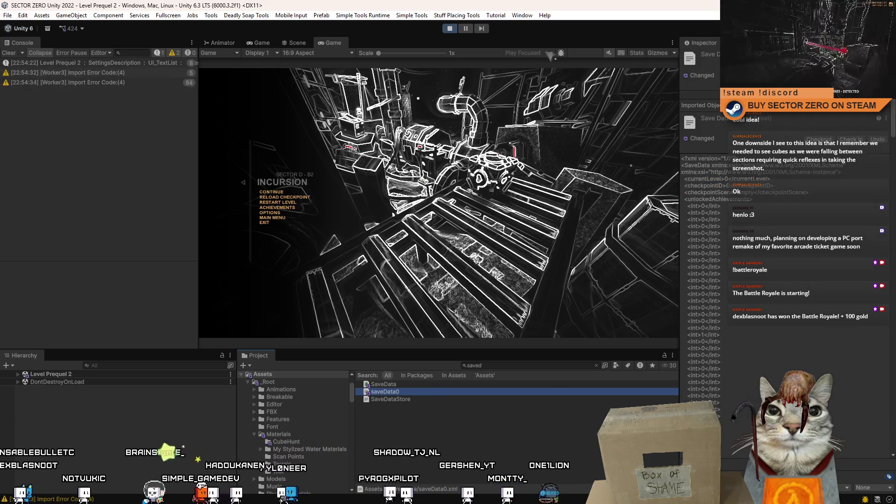
- Resume and pause the game, then open saveData0 in Visual Studio
{"action": "left_click", "coordinate": [285, 197]}
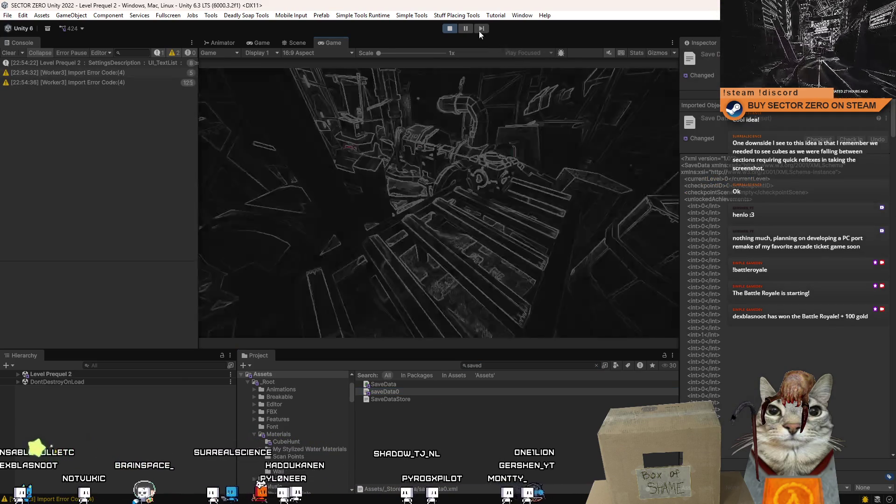
{"action": "left_click", "coordinate": [467, 29]}
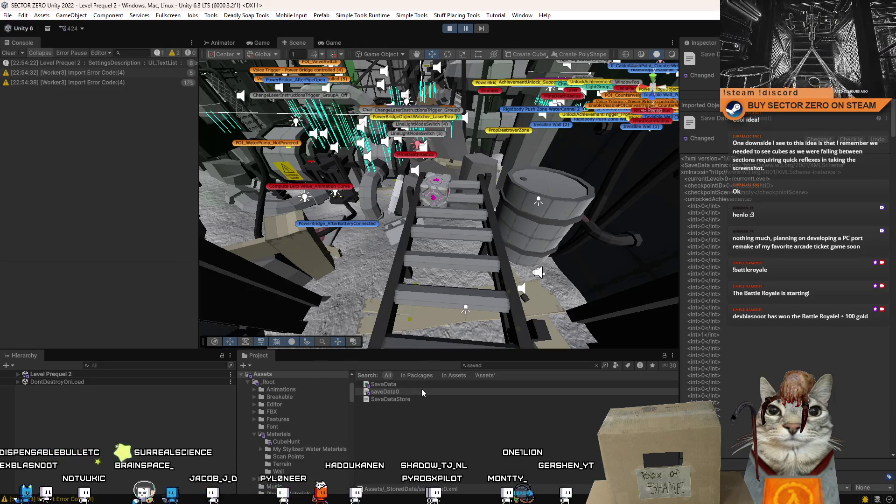
{"action": "right_click", "coordinate": [421, 388]}
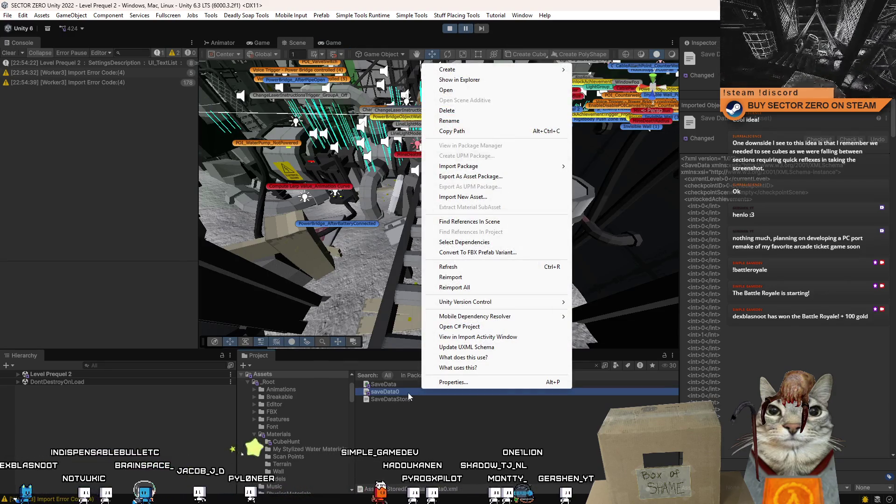
{"action": "double_click", "coordinate": [409, 394]}
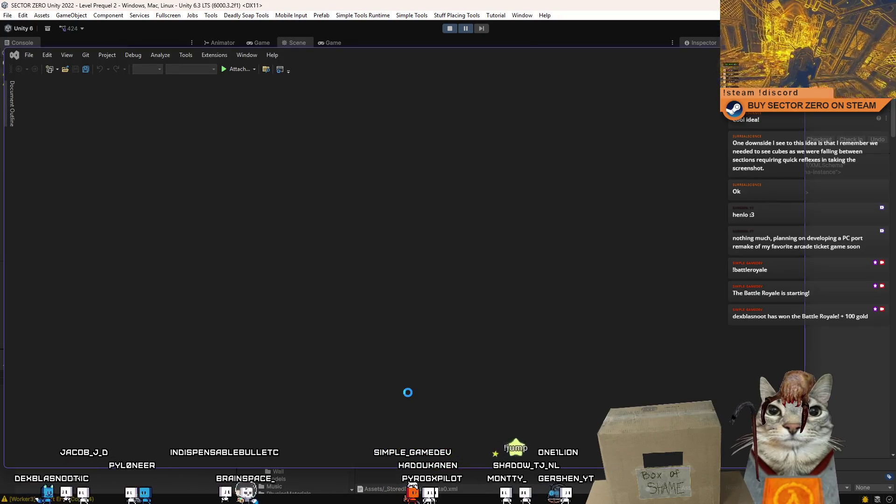
{"action": "right_click", "coordinate": [408, 394]}
- Read through saveData0.xml to the collectedCubeHuntCubes list's two true entries, then return to Unity
{"action": "left_click", "coordinate": [372, 315]}
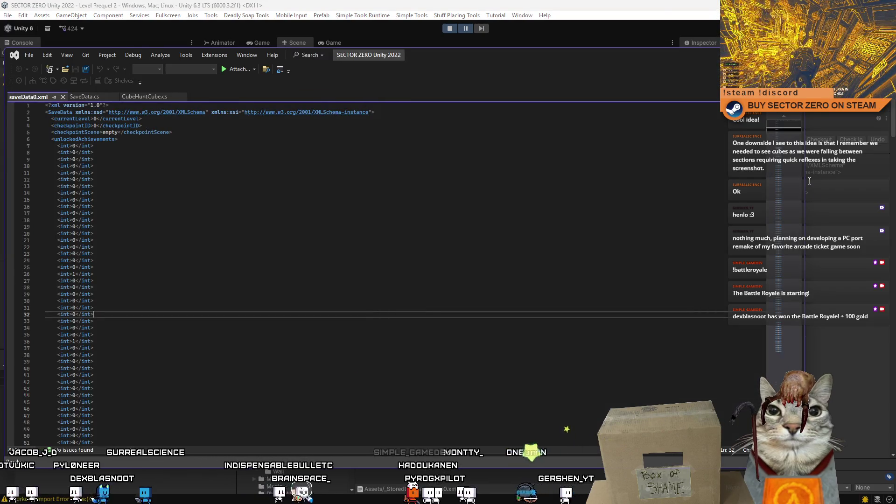
{"action": "scroll", "coordinate": [790, 166], "scroll_direction": "down", "scroll_amount": 20}
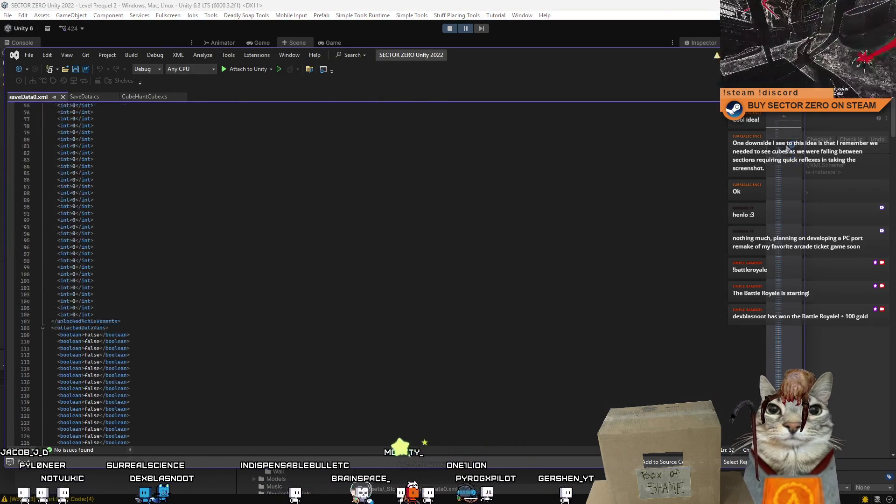
{"action": "scroll", "coordinate": [787, 152], "scroll_direction": "up", "scroll_amount": 20}
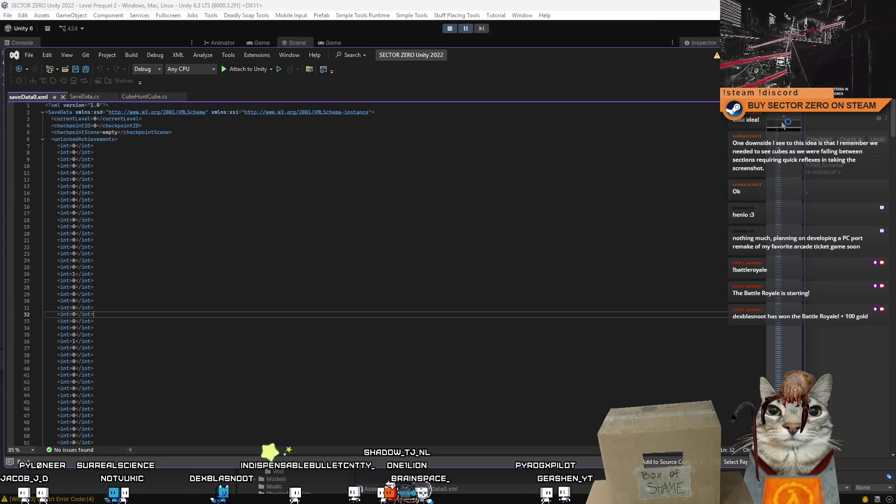
{"action": "scroll", "coordinate": [783, 125], "scroll_direction": "down", "scroll_amount": 20}
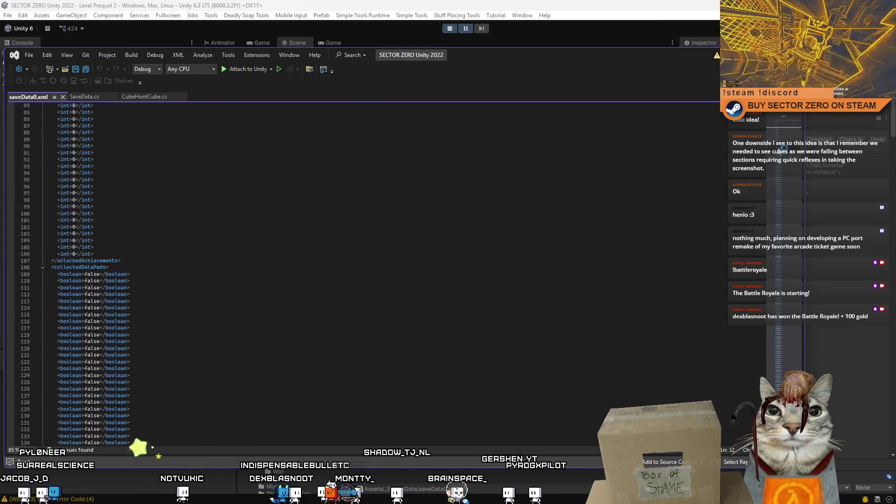
{"action": "scroll", "coordinate": [780, 151], "scroll_direction": "down", "scroll_amount": 20}
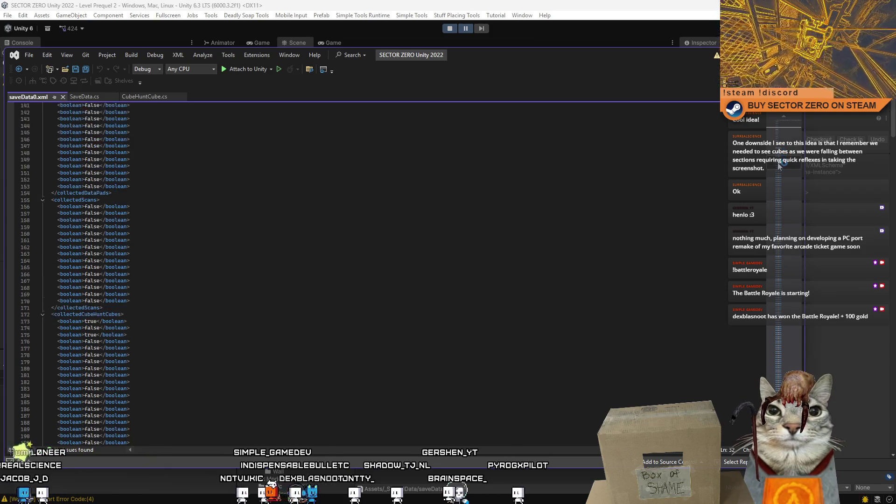
{"action": "scroll", "coordinate": [779, 176], "scroll_direction": "up", "scroll_amount": 8}
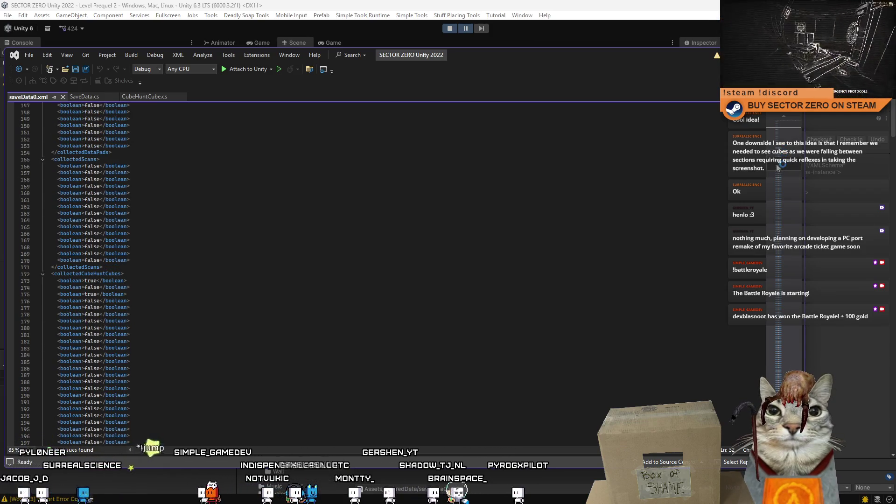
{"action": "scroll", "coordinate": [779, 168], "scroll_direction": "down", "scroll_amount": 20}
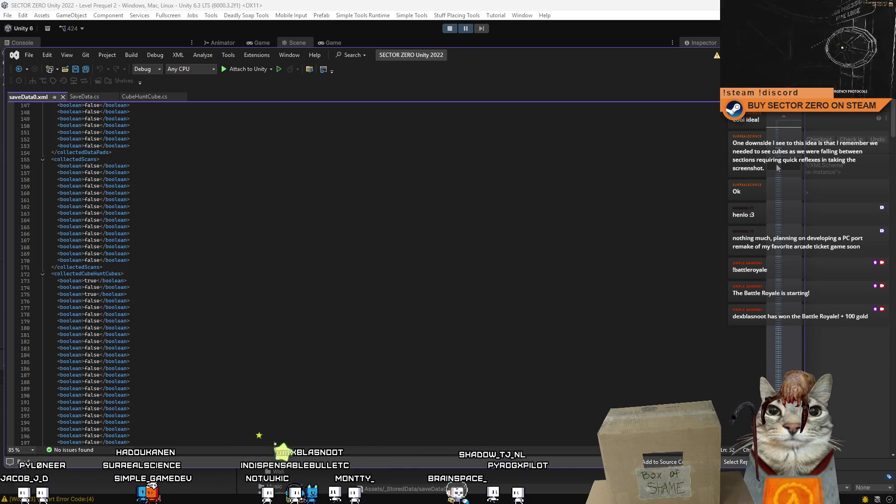
{"action": "scroll", "coordinate": [778, 209], "scroll_direction": "down", "scroll_amount": 20}
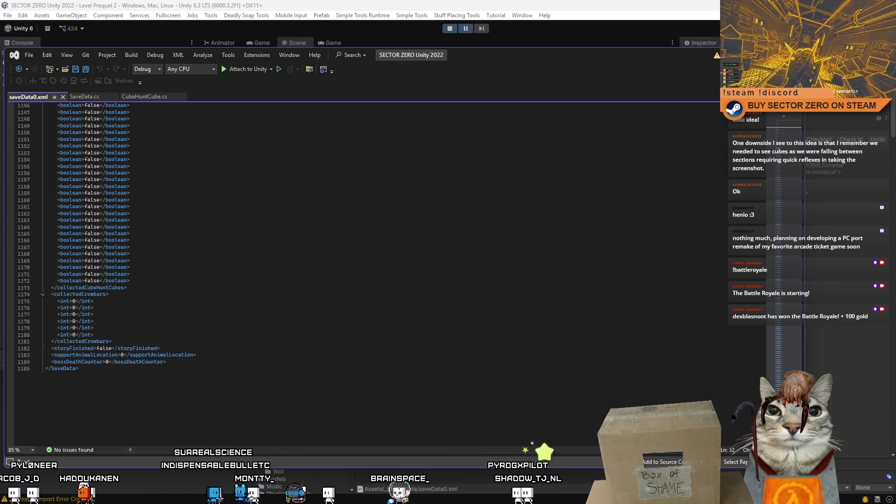
{"action": "key", "text": "alt+Tab"}
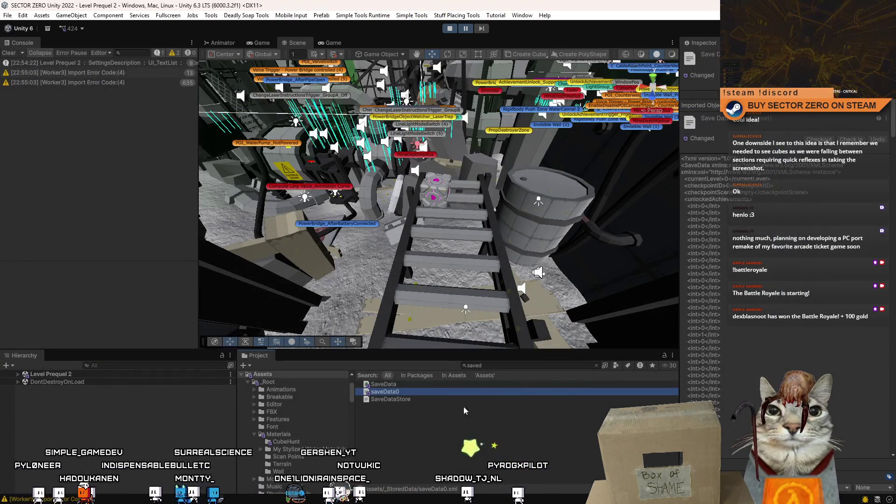
- Clear the Console, stop Play mode, and reopen saveData0 in Visual Studio
{"action": "left_click", "coordinate": [483, 397]}
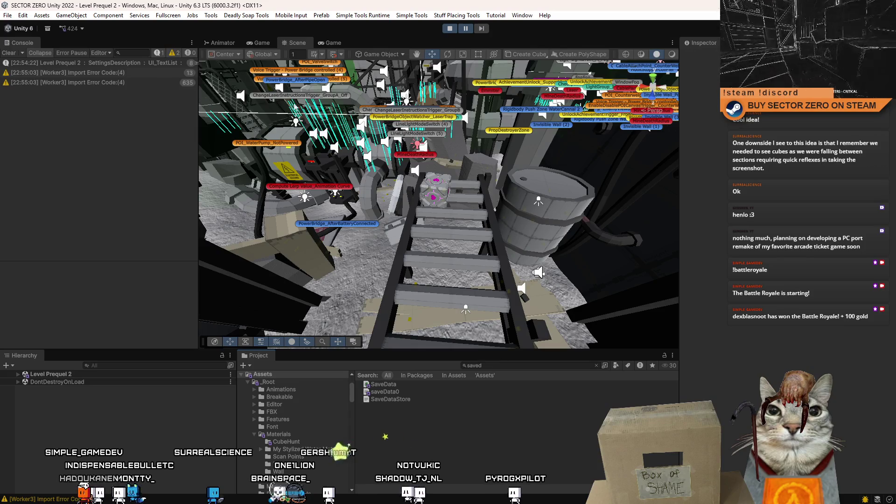
{"action": "left_click", "coordinate": [9, 53]}
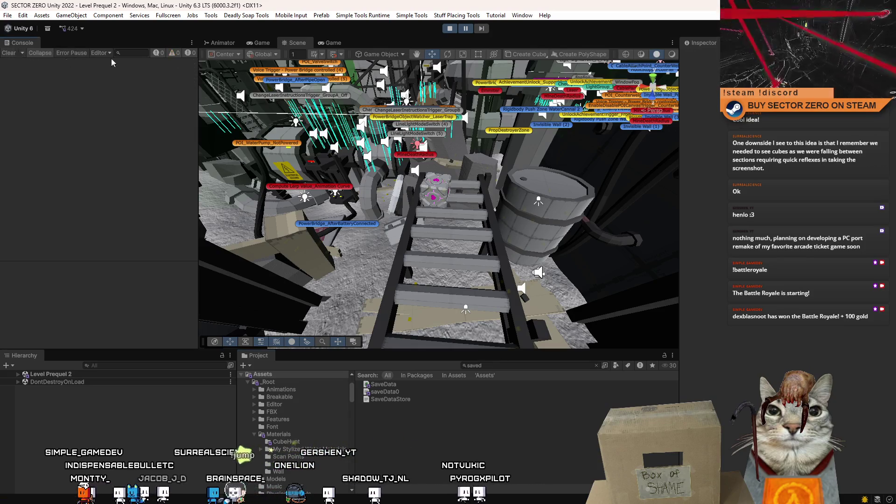
{"action": "left_click", "coordinate": [455, 28]}
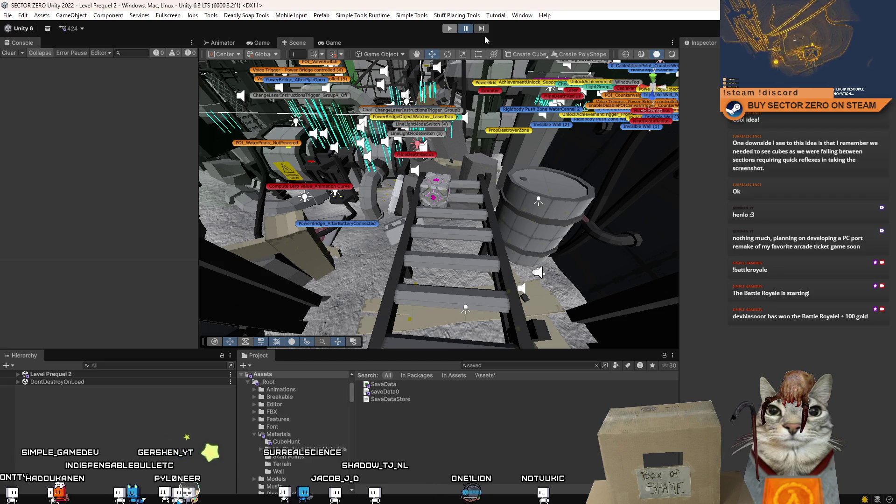
{"action": "left_click", "coordinate": [392, 392]}
{"action": "left_click_drag", "start_coordinate": [474, 264], "coordinate": [495, 235]}
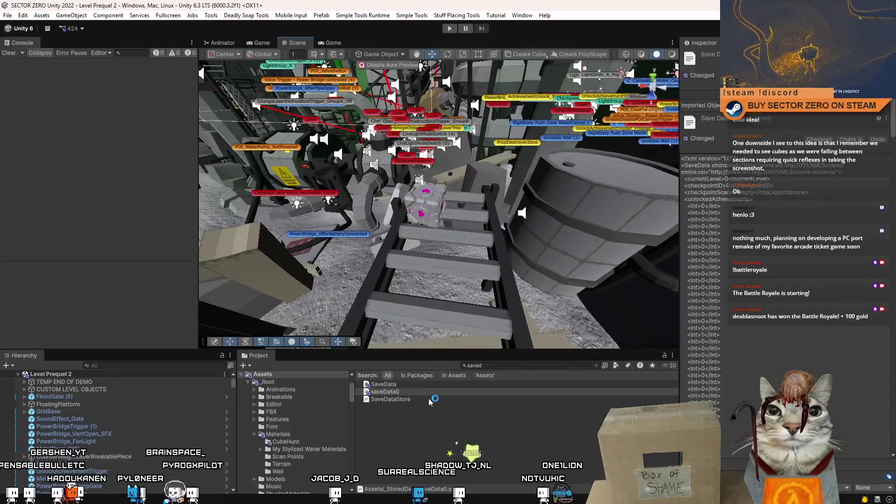
{"action": "left_click", "coordinate": [409, 395]}
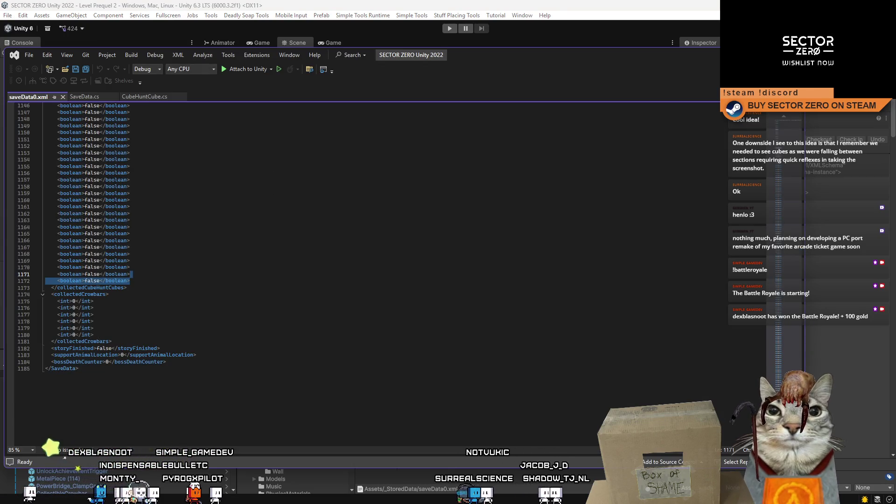
- Select the whole collectedCubeHuntCubes block in saveData0.xml
{"action": "scroll", "coordinate": [327, 275], "scroll_direction": "up", "scroll_amount": 20}
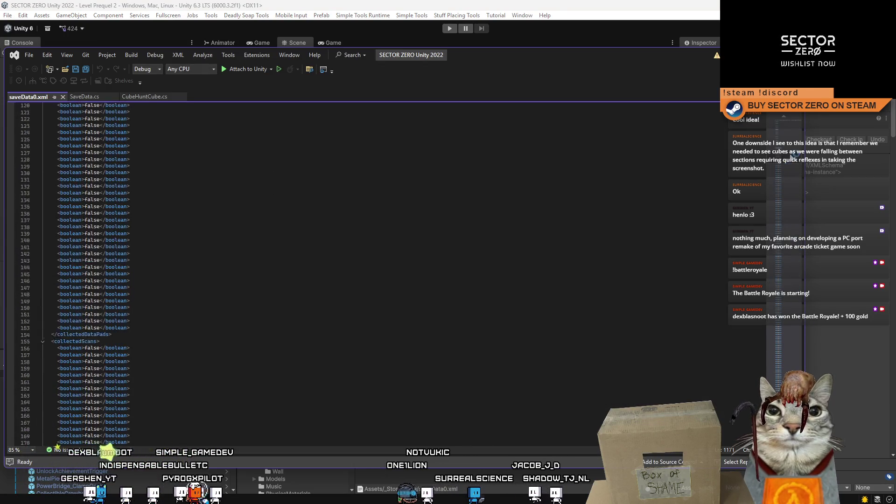
{"action": "scroll", "coordinate": [789, 178], "scroll_direction": "down", "scroll_amount": 13}
{"action": "left_click", "coordinate": [778, 216]}
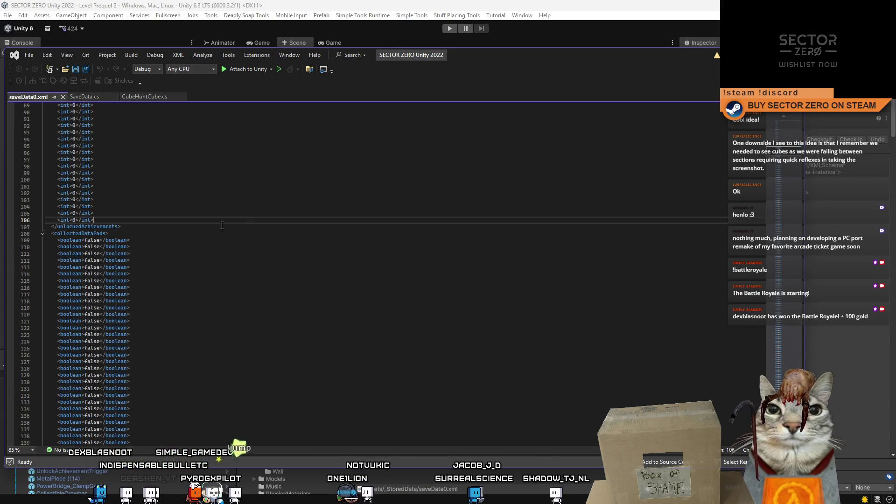
{"action": "scroll", "coordinate": [784, 154], "scroll_direction": "up", "scroll_amount": 20}
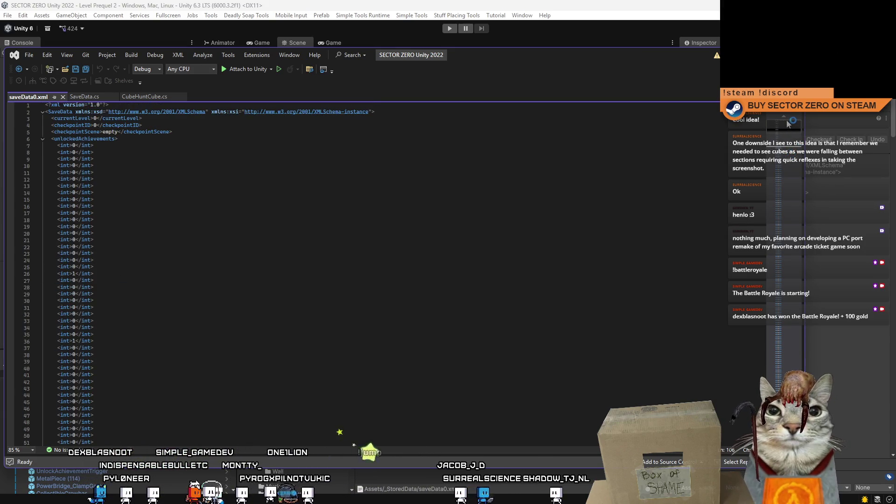
{"action": "scroll", "coordinate": [787, 120], "scroll_direction": "down", "scroll_amount": 20}
{"action": "scroll", "coordinate": [787, 166], "scroll_direction": "down", "scroll_amount": 2}
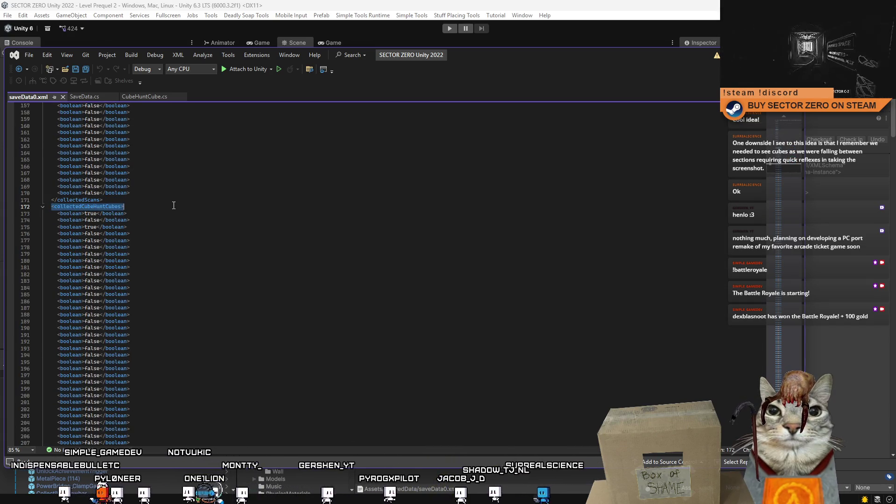
{"action": "mouse_move", "coordinate": [174, 206]}
{"action": "left_mouse_down"}
{"action": "mouse_move", "coordinate": [203, 319]}
{"action": "mouse_move", "coordinate": [296, 275]}
{"action": "left_mouse_up"}
{"action": "left_click", "coordinate": [51, 187]}
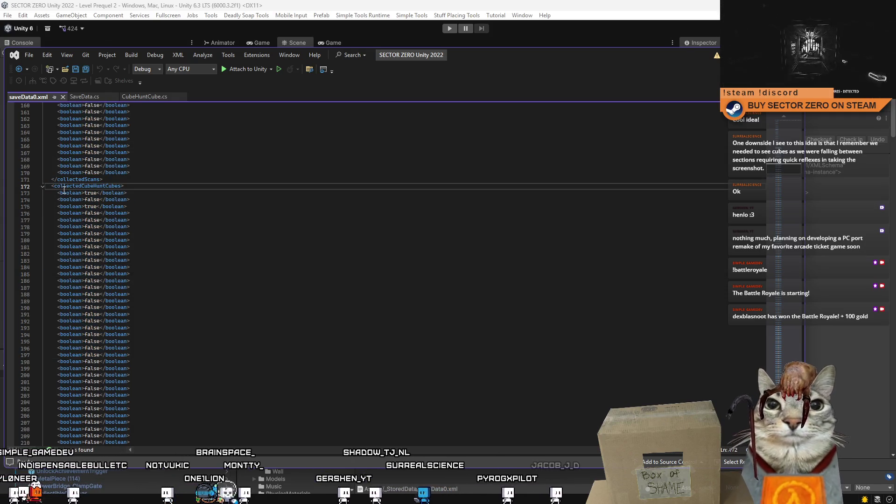
{"action": "scroll", "coordinate": [286, 200], "scroll_direction": "down", "scroll_amount": 20}
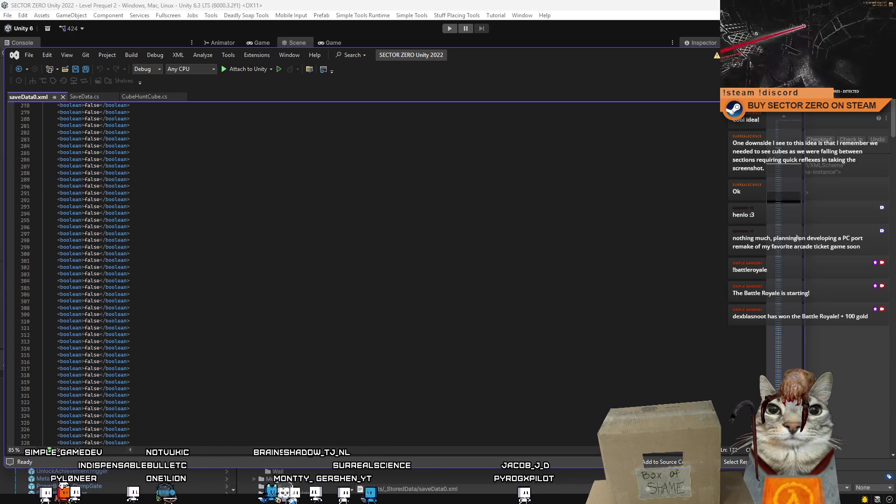
{"action": "scroll", "coordinate": [137, 242], "scroll_direction": "down", "scroll_amount": 20}
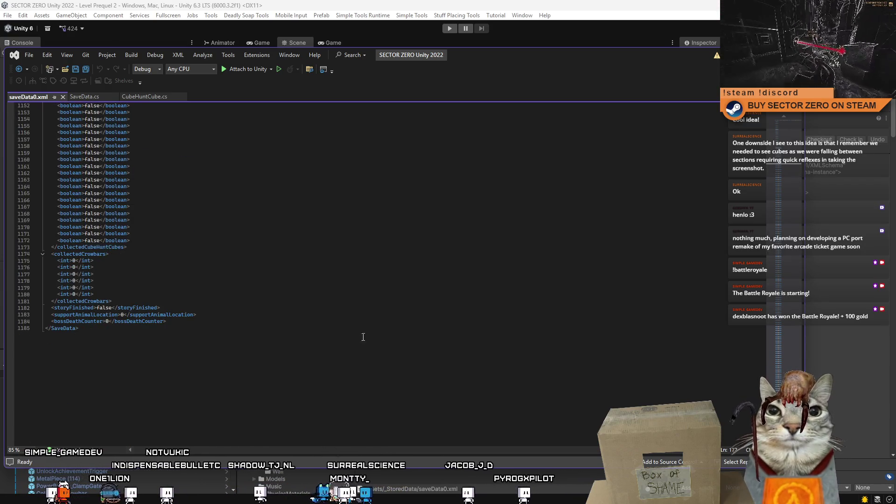
{"action": "left_click", "coordinate": [136, 247], "text": "shift"}
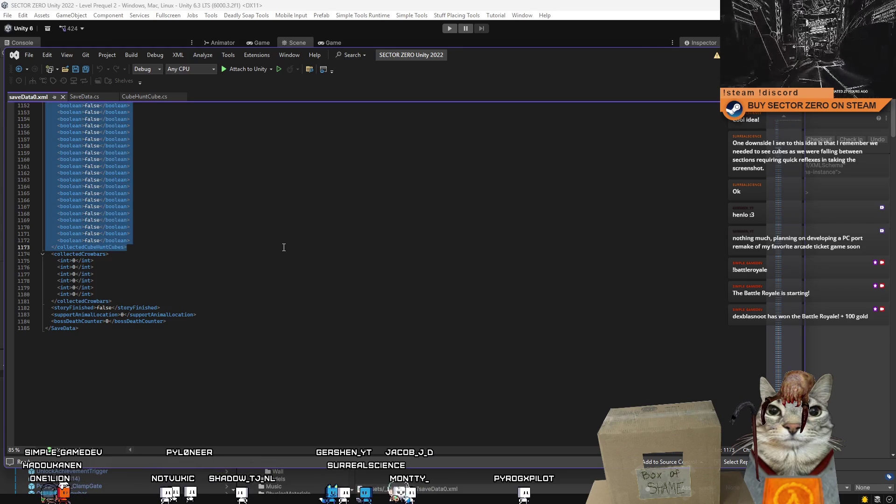
- Delete the block and its leftover blank line, save the file, and return to Unity
{"action": "key", "text": "Delete"}
{"action": "scroll", "coordinate": [281, 262], "scroll_direction": "up", "scroll_amount": 3}
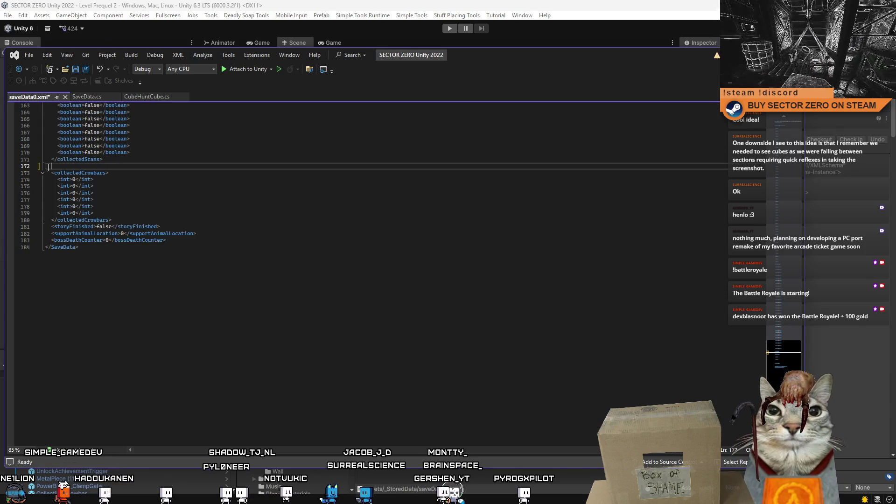
{"action": "key", "text": "Delete"}
{"action": "key", "text": "ctrl+End"}
{"action": "key", "text": "ctrl+s"}
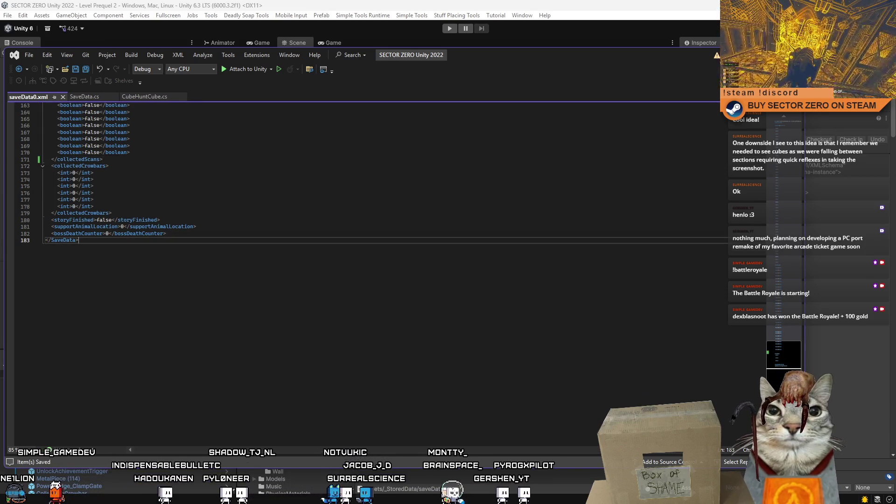
{"action": "key", "text": "alt+Tab"}
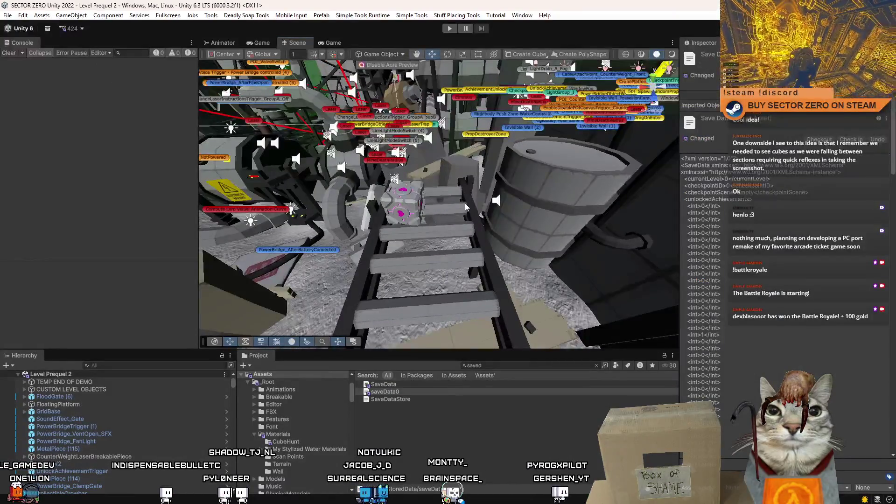
- Clear the Project search, start Play mode, clear the Console, and dismiss the pause menu
{"action": "left_click", "coordinate": [596, 366]}
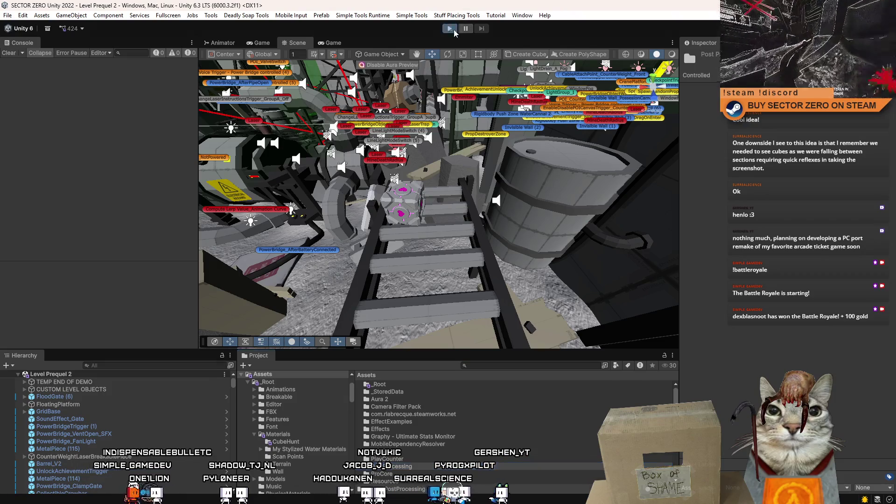
{"action": "left_click", "coordinate": [453, 29]}
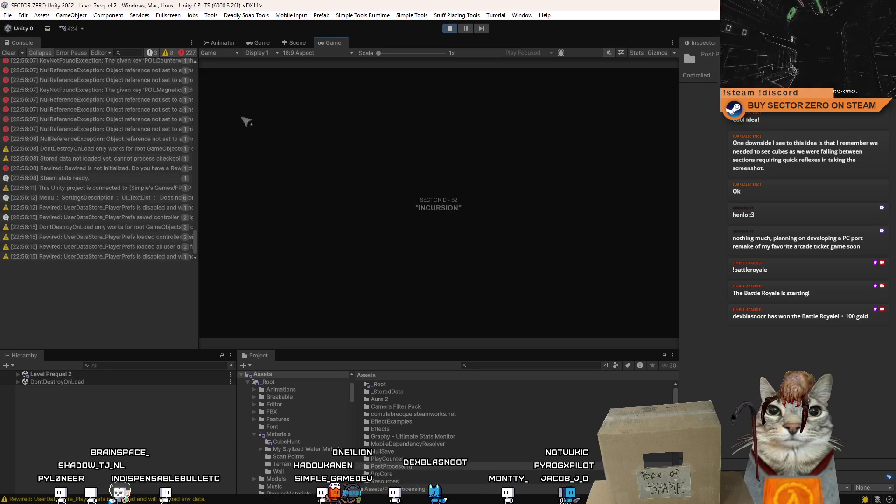
{"action": "left_click", "coordinate": [9, 54]}
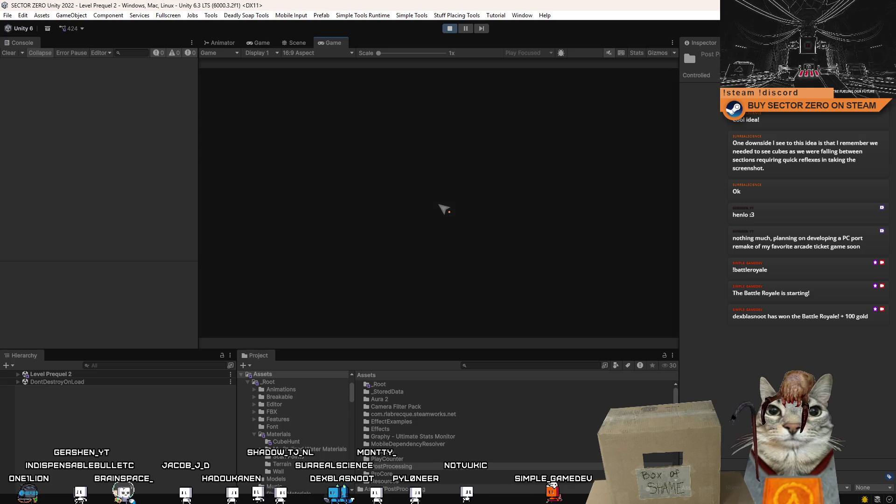
{"action": "left_click", "coordinate": [451, 27]}
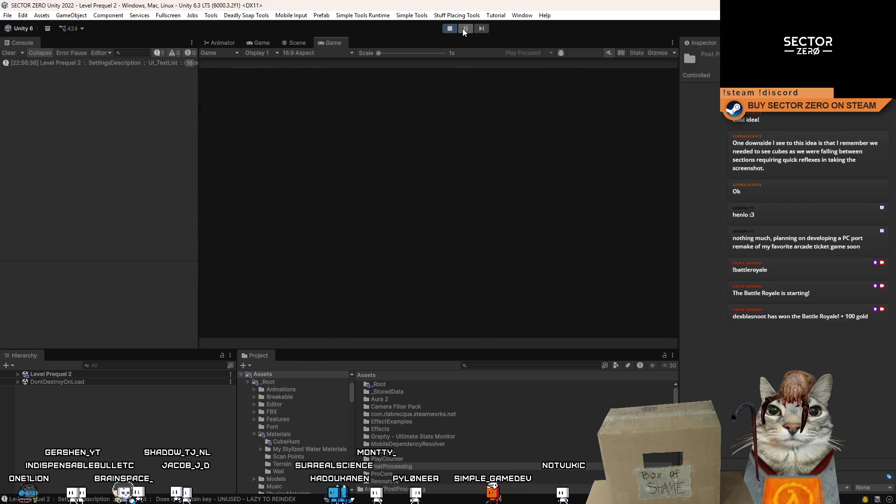
- Pause the game and view the cage in the Scene view before returning to the Game view
{"action": "left_click", "coordinate": [465, 30]}
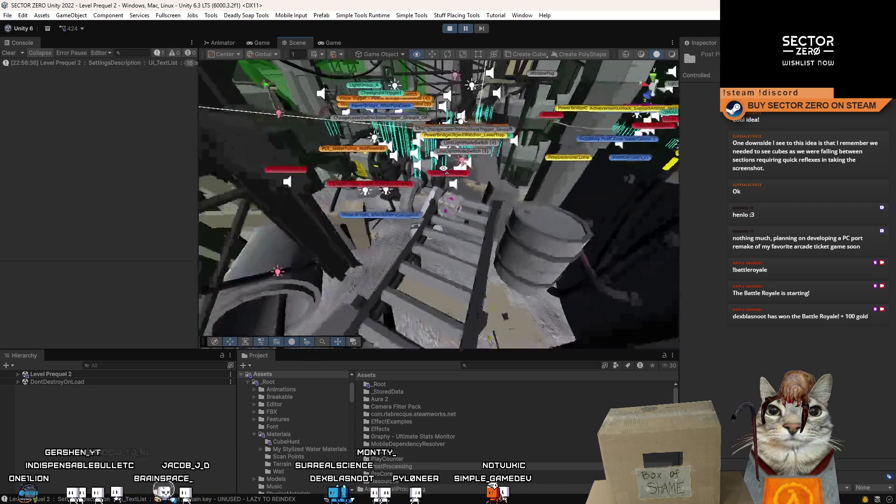
{"action": "left_click", "coordinate": [333, 42]}
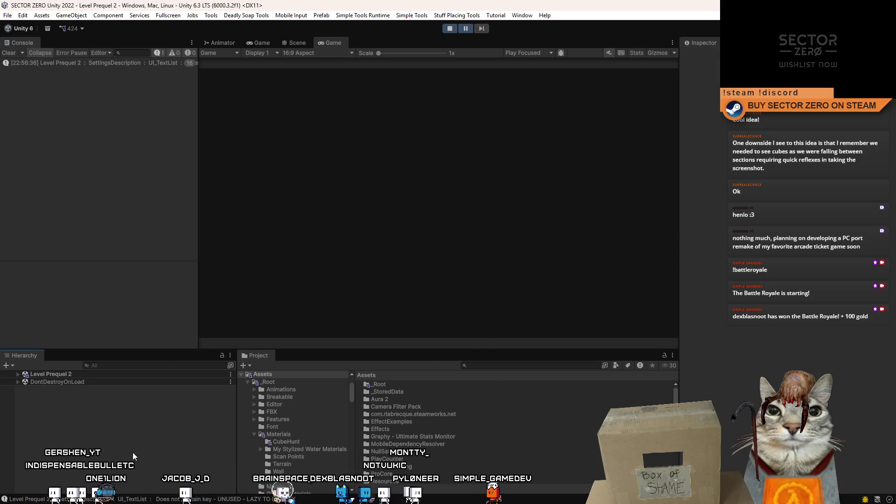
{"action": "left_click", "coordinate": [296, 42]}
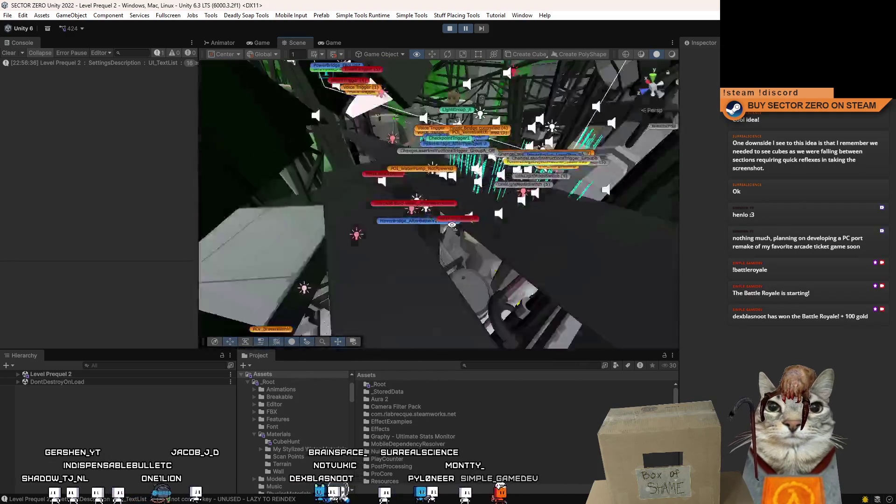
{"action": "left_click_drag", "start_coordinate": [452, 225], "coordinate": [325, 78]}
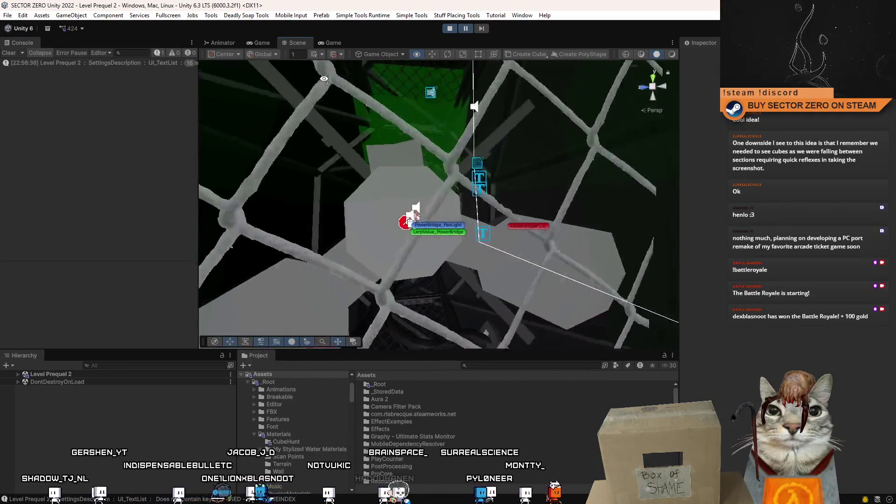
{"action": "left_click", "coordinate": [332, 43]}
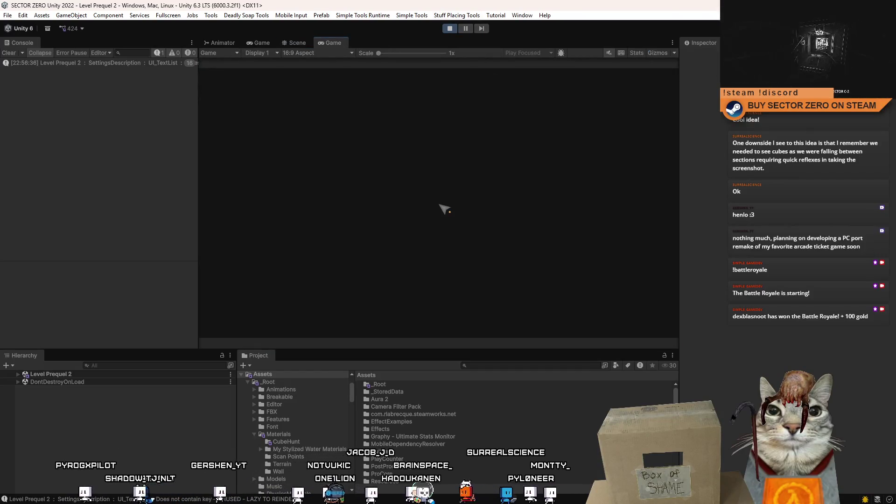
- Restart the level from the pause menu, then search the Project for 'sav'
{"action": "key", "text": "Escape"}
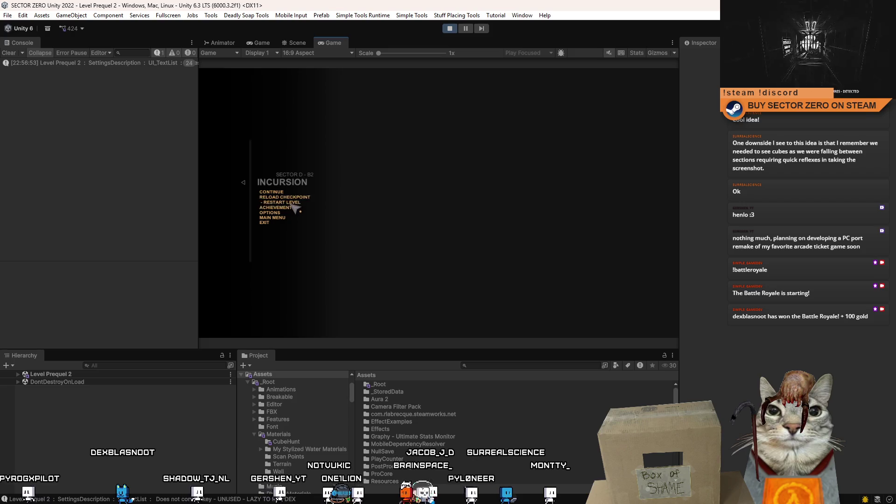
{"action": "left_click", "coordinate": [292, 205]}
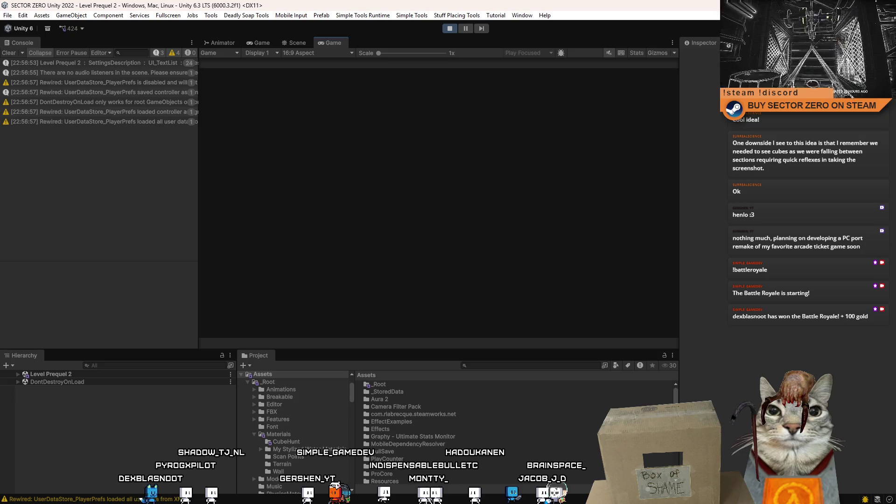
{"action": "key", "text": "Escape"}
{"action": "key", "text": "Escape"}
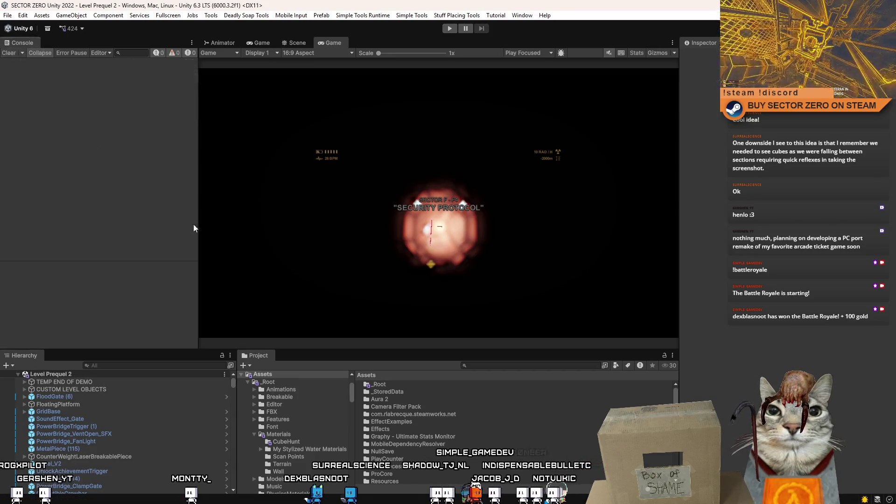
{"action": "type", "text": "s"}
{"action": "left_click", "coordinate": [541, 366]}
{"action": "type", "text": "s"}
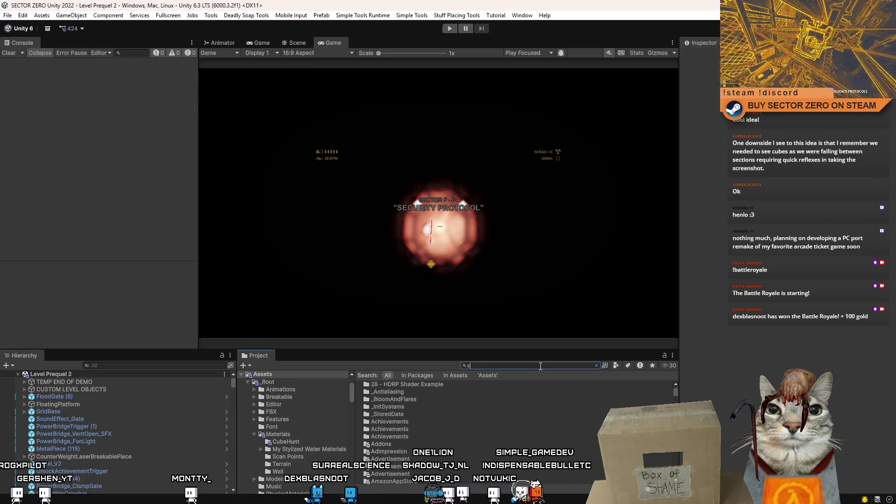
{"action": "type", "text": "aved da"}
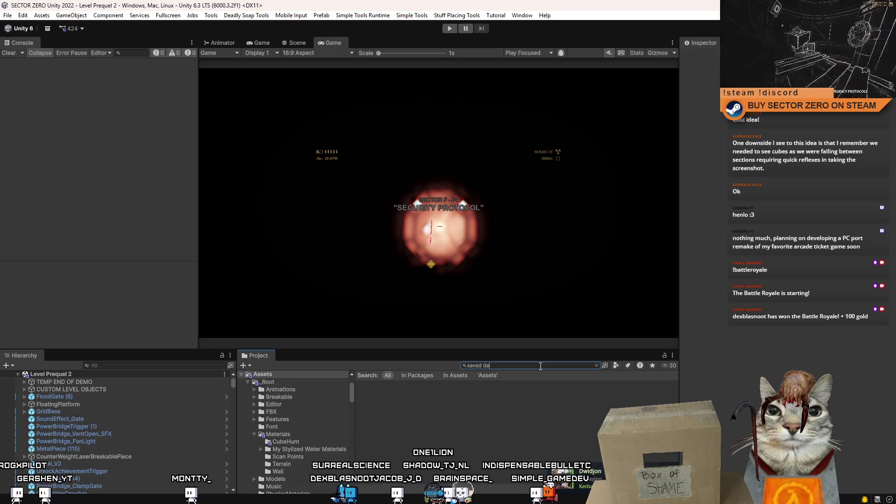
- Open the regenerated saveData0 in Visual Studio and inspect its cube hunt entries
{"action": "left_click", "coordinate": [411, 392]}
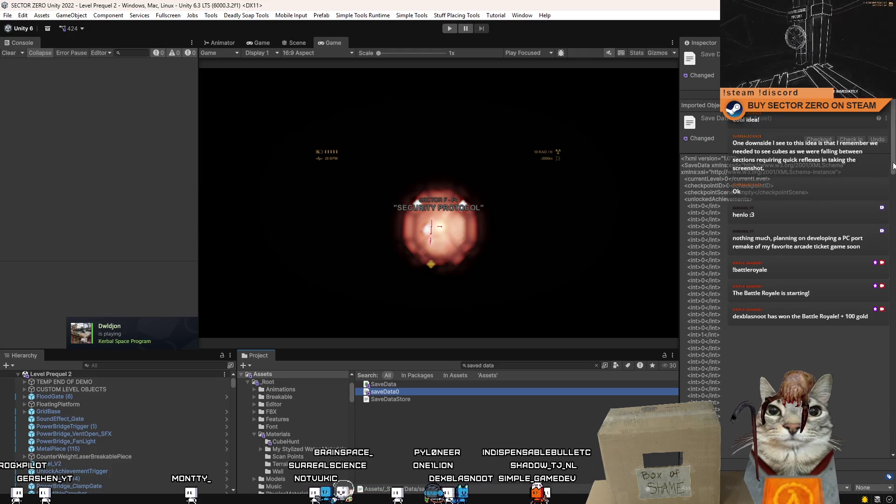
{"action": "left_click", "coordinate": [894, 315]}
{"action": "left_click_drag", "start_coordinate": [894, 316], "coordinate": [893, 372]}
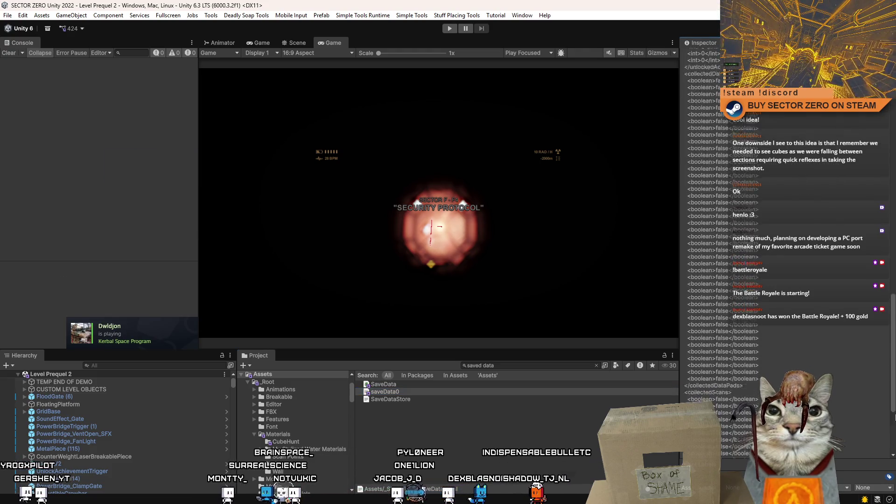
{"action": "left_click", "coordinate": [445, 413]}
{"action": "double_click", "coordinate": [419, 393]}
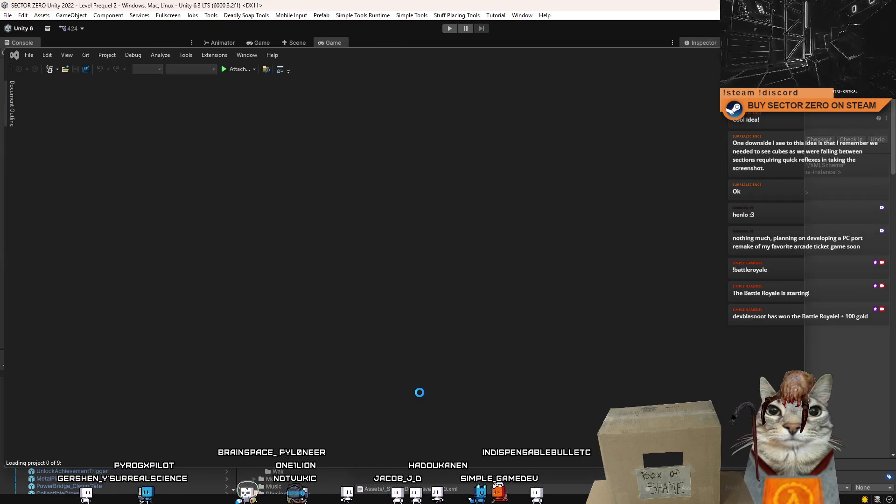
{"action": "right_click", "coordinate": [419, 393]}
{"action": "left_click", "coordinate": [628, 213]}
{"action": "mouse_move", "coordinate": [792, 172]}
{"action": "left_mouse_down"}
{"action": "mouse_move", "coordinate": [797, 351]}
{"action": "mouse_move", "coordinate": [809, 169]}
{"action": "left_mouse_up"}
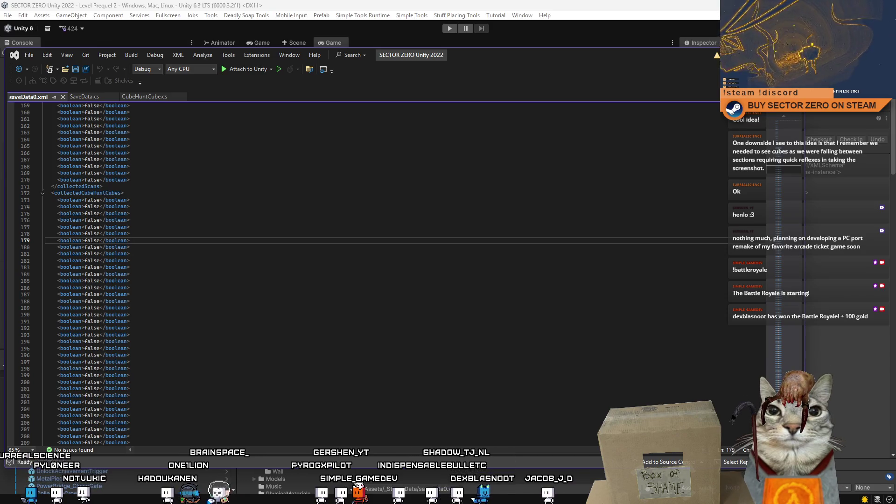
- Back in Unity, clear the saved data search and deselect saveData0
{"action": "key", "text": "alt+Tab"}
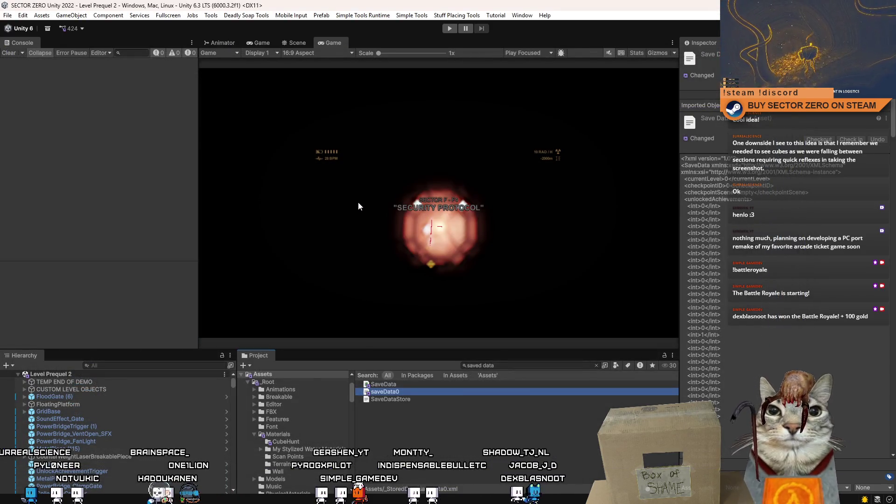
{"action": "key", "text": "BackSpace"}
{"action": "left_click", "coordinate": [491, 429]}
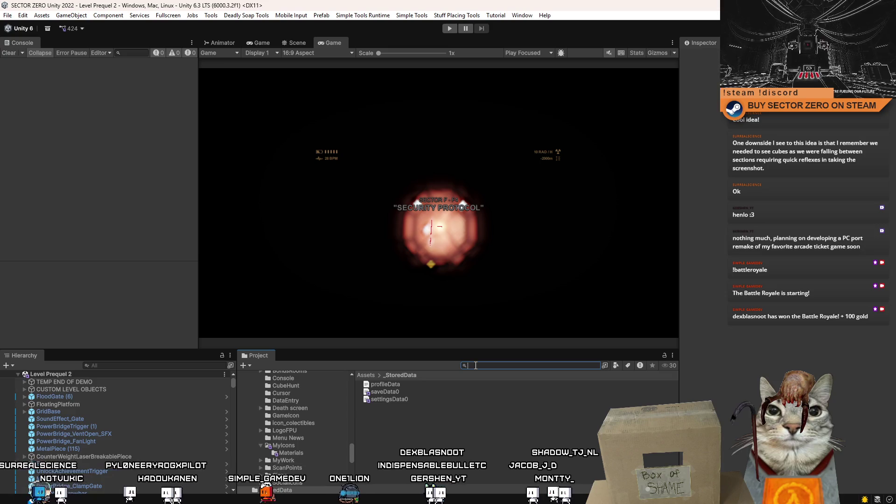
- Search the Project for Cube Hunt cube prefabs and select CubeHunt_Cube_Small
{"action": "type", "text": "cube"}
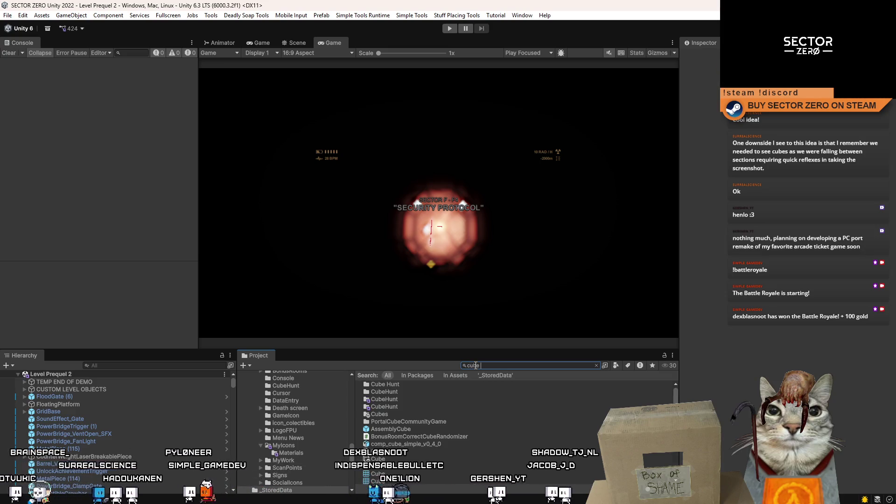
{"action": "key", "text": "BackSpace"}
{"action": "type", "text": "cyb"}
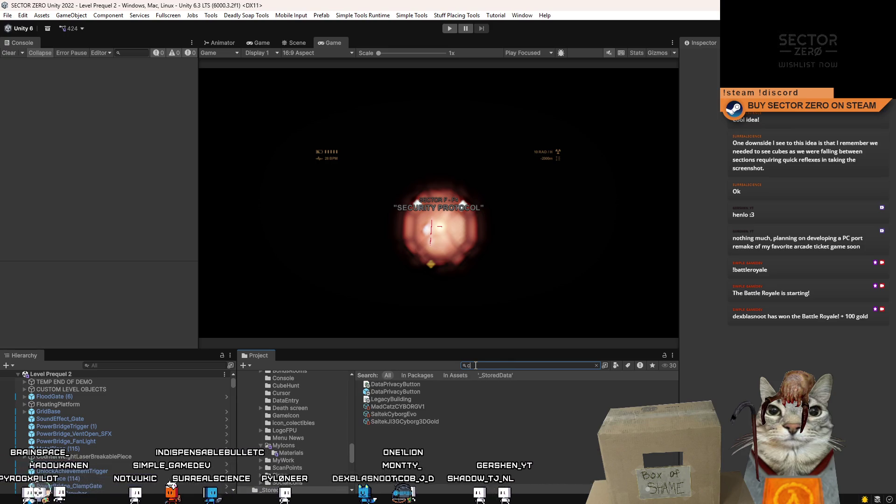
{"action": "type", "text": "e hunt cube"}
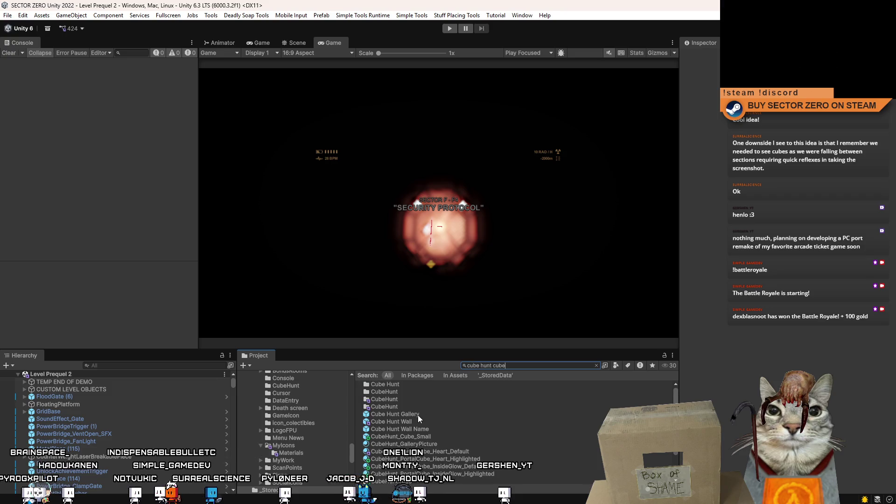
{"action": "left_click", "coordinate": [438, 421]}
{"action": "left_click", "coordinate": [440, 430]}
{"action": "left_click", "coordinate": [438, 436]}
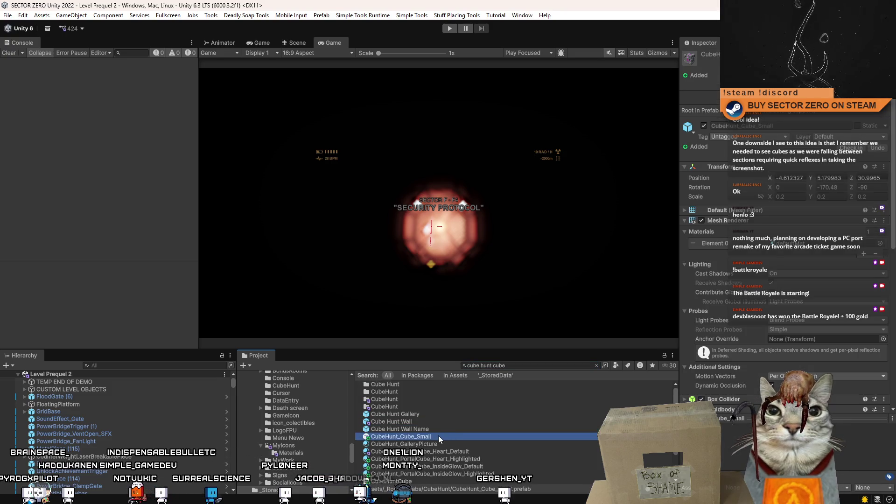
- Check its Cube Hunt Cube script shows Cube ID 0, then show the Scene view
{"action": "scroll", "coordinate": [784, 280], "scroll_direction": "down", "scroll_amount": 10}
{"action": "scroll", "coordinate": [785, 233], "scroll_direction": "down", "scroll_amount": 10}
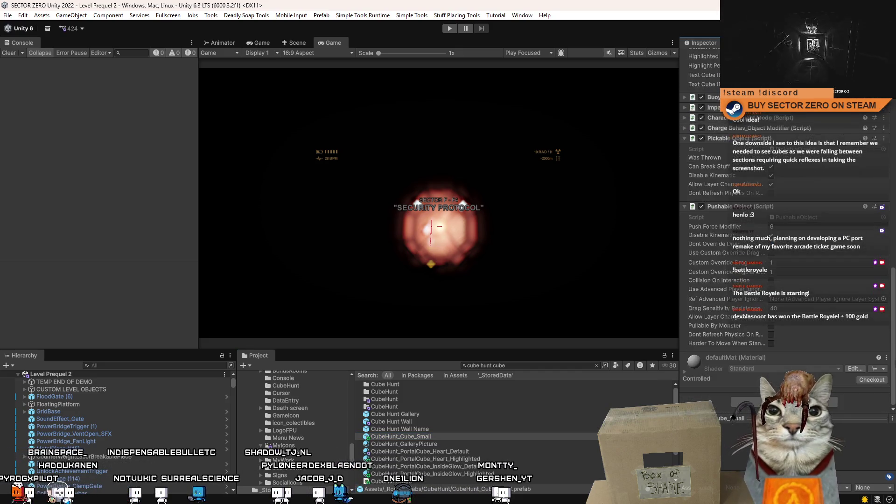
{"action": "scroll", "coordinate": [784, 233], "scroll_direction": "up", "scroll_amount": 3}
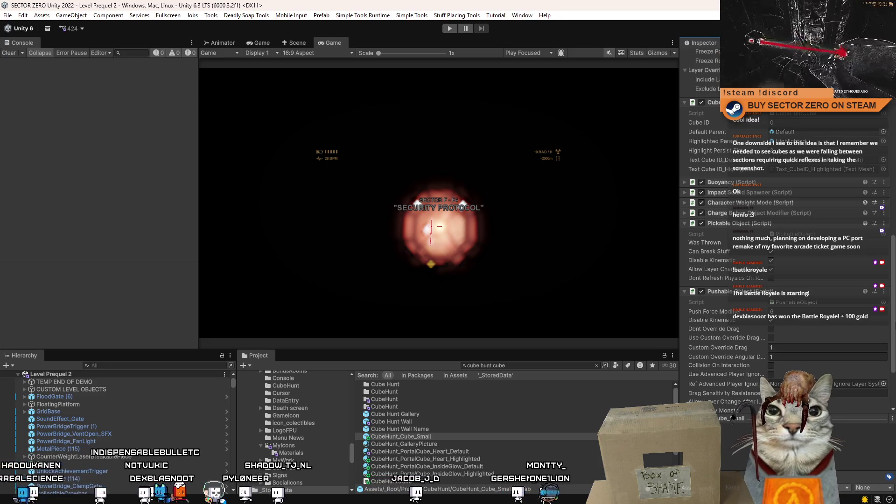
{"action": "scroll", "coordinate": [784, 233], "scroll_direction": "up", "scroll_amount": 1}
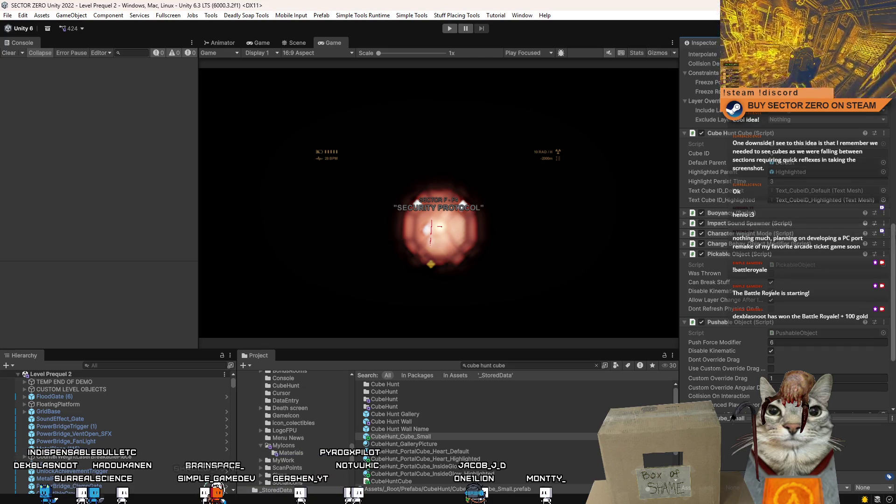
{"action": "scroll", "coordinate": [785, 233], "scroll_direction": "up", "scroll_amount": 10}
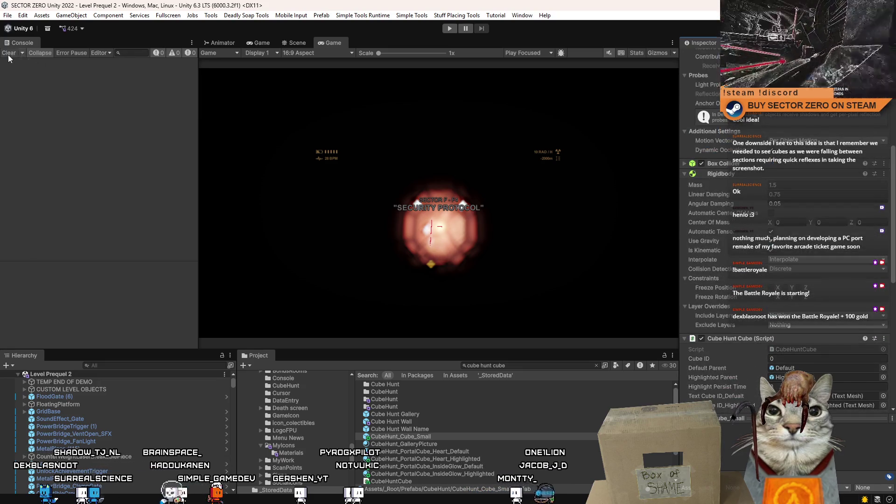
{"action": "left_click", "coordinate": [297, 43]}
{"action": "scroll", "coordinate": [488, 169], "scroll_direction": "down", "scroll_amount": 5}
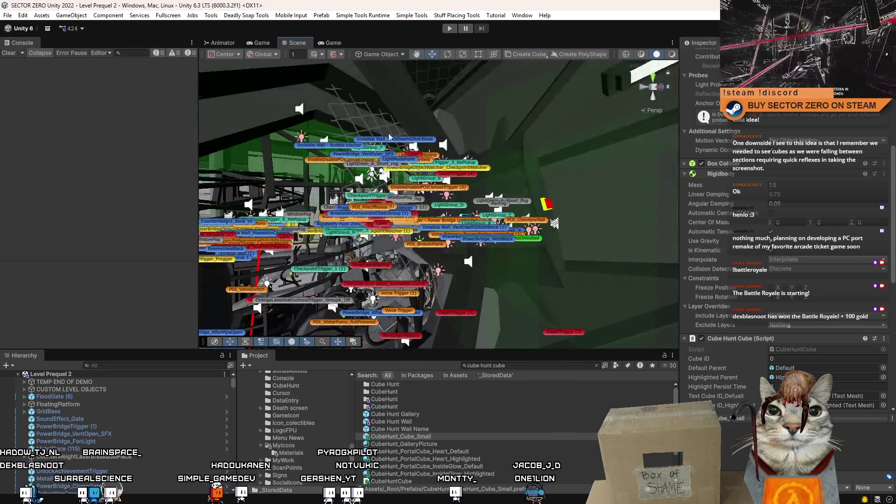
- Test-play the level, clearing the Console, then stop and search the Project for 'saved'
{"action": "left_click", "coordinate": [449, 29]}
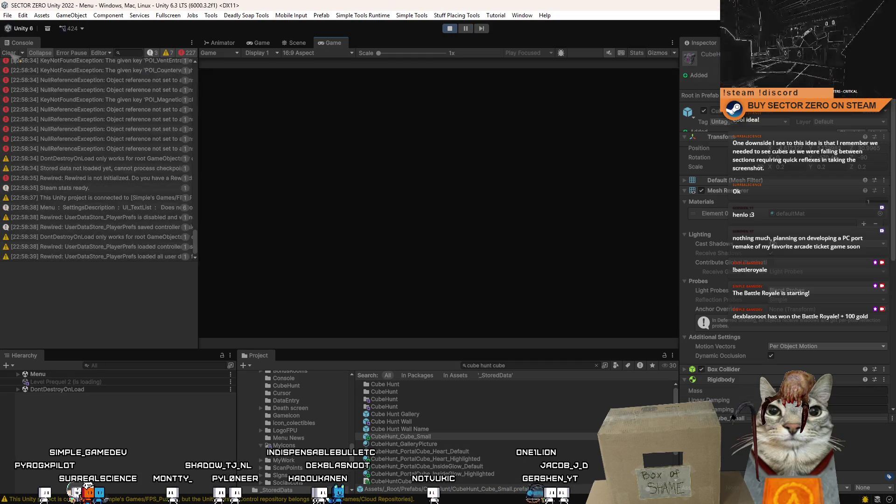
{"action": "left_click", "coordinate": [10, 53]}
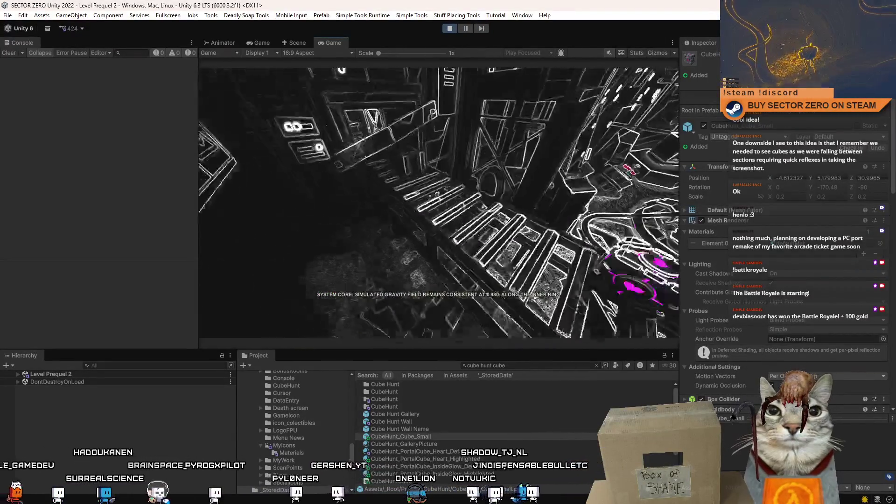
{"action": "left_click", "coordinate": [453, 29]}
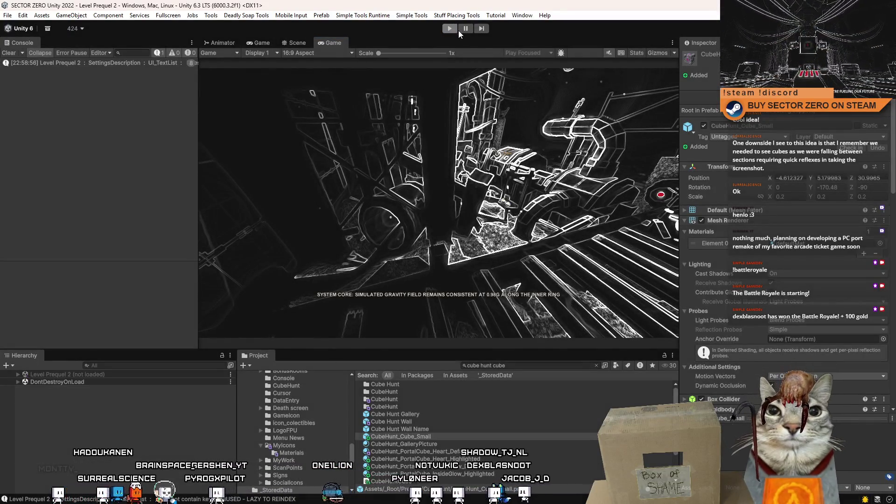
{"action": "type", "text": "caved"}
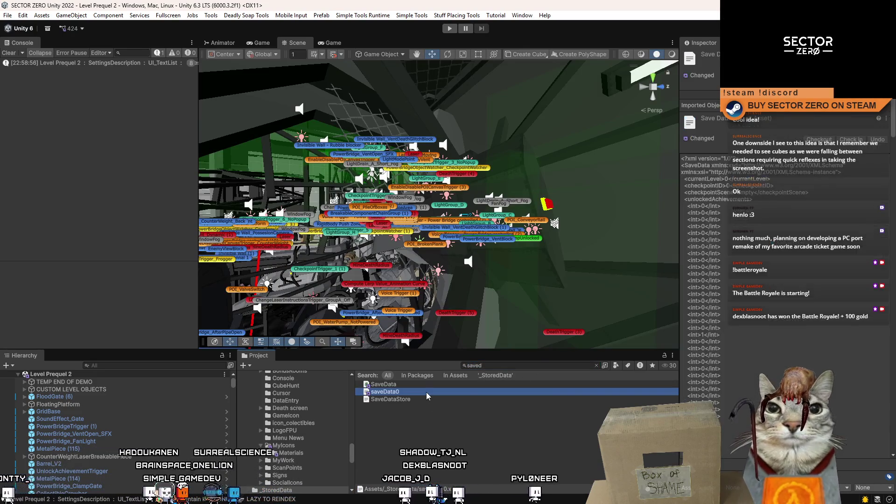
- Open saveData0 in Visual Studio and check the collectedCubeHuntCubes entries around line 179
{"action": "double_click", "coordinate": [427, 392]}
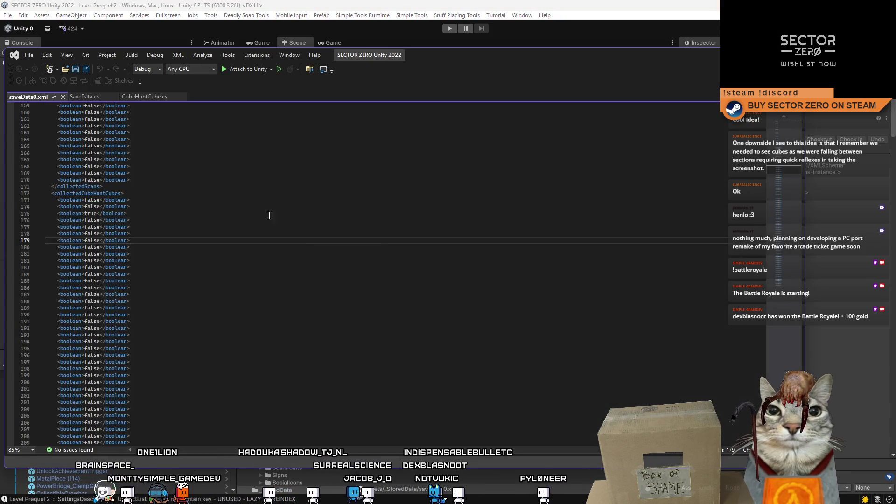
{"action": "left_click", "coordinate": [138, 199]}
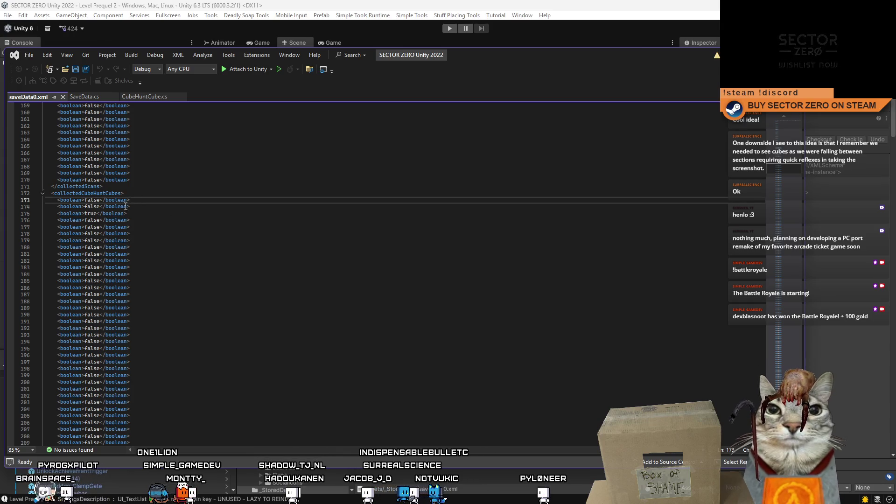
{"action": "left_click", "coordinate": [238, 241]}
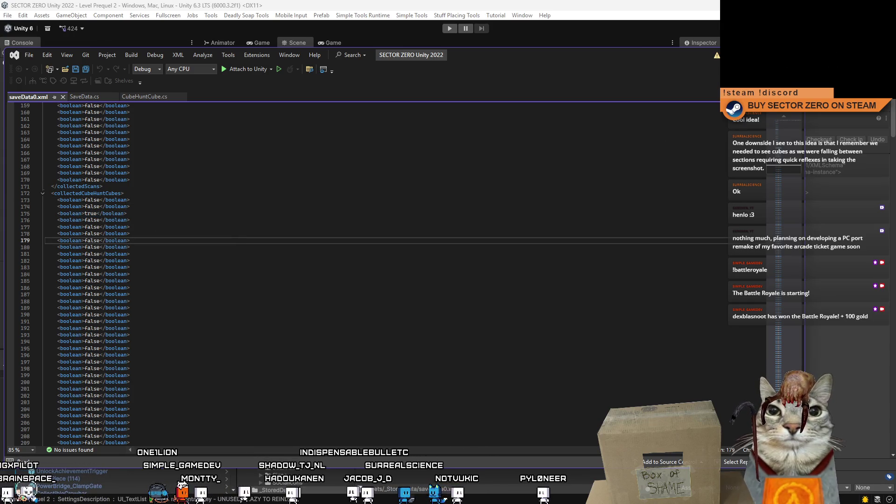
- Back in Unity, inspect the small cube hunt cube and the broken plank beside it, then deselect
{"action": "key", "text": "alt+Tab"}
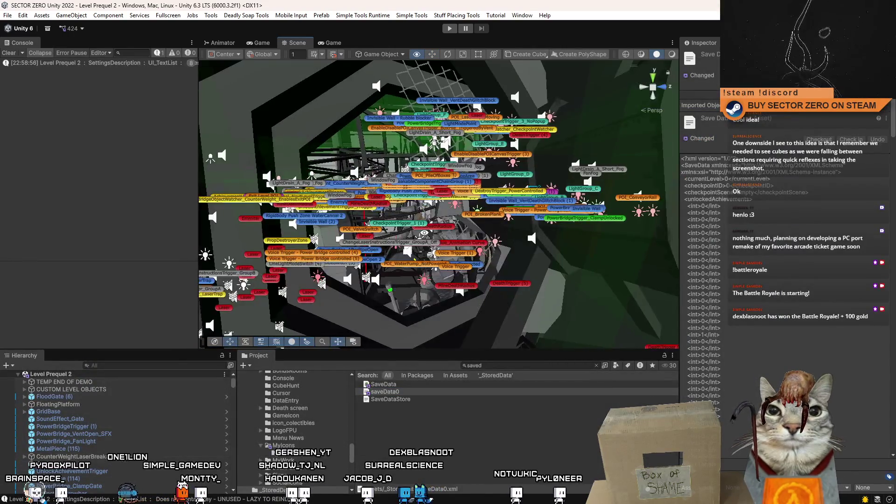
{"action": "left_click", "coordinate": [474, 247]}
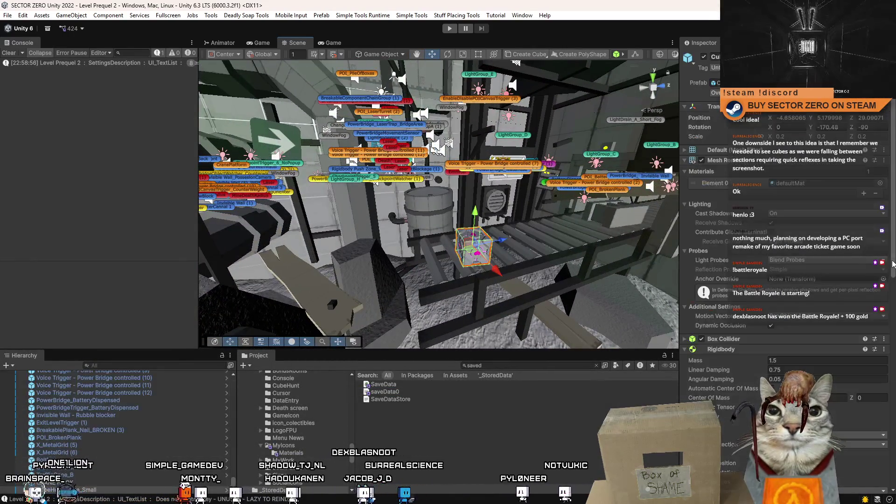
{"action": "scroll", "coordinate": [854, 285], "scroll_direction": "down", "scroll_amount": 5}
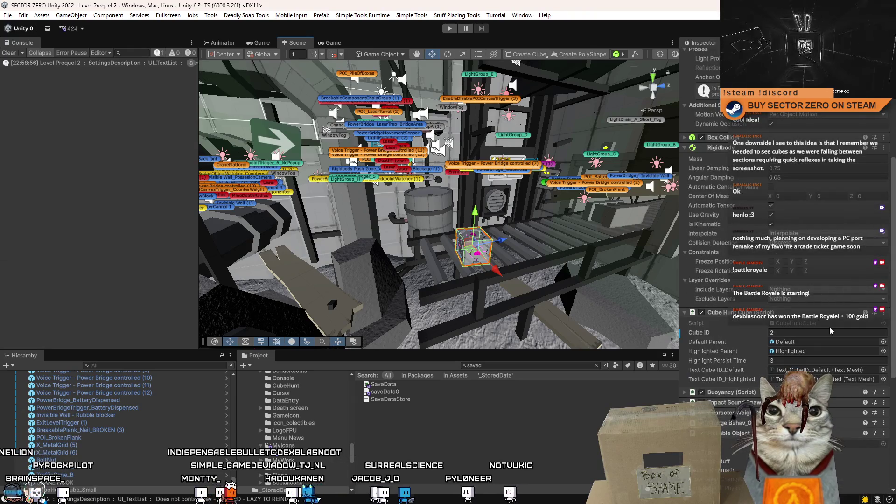
{"action": "left_click", "coordinate": [109, 491]}
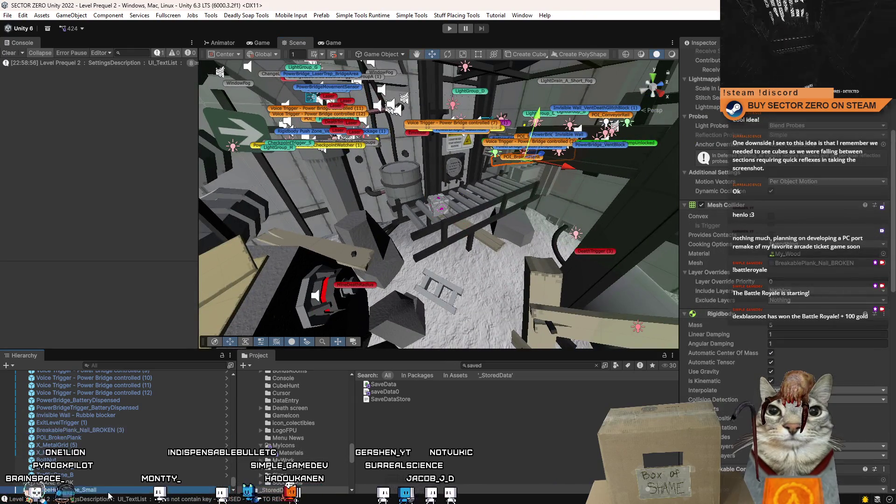
{"action": "left_click", "coordinate": [465, 265]}
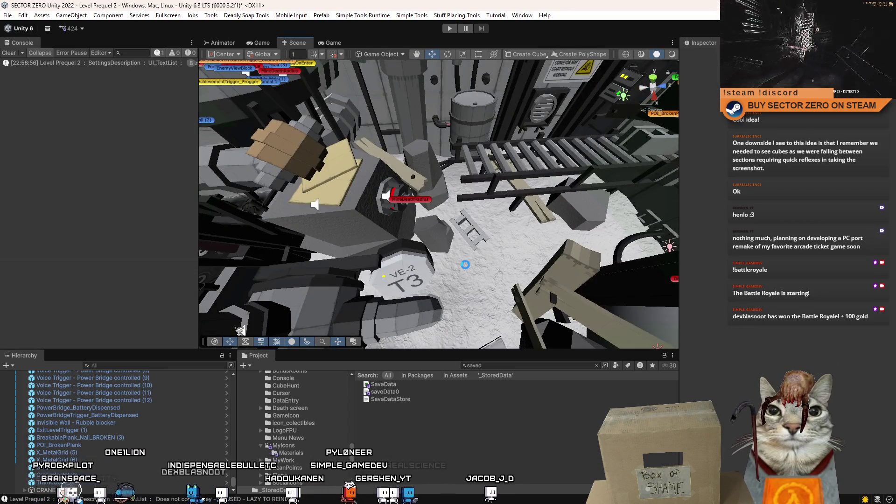
- Clear the Console, move the scene view, and start a Project search for a scene
{"action": "left_click", "coordinate": [8, 53]}
{"action": "left_click_drag", "start_coordinate": [457, 224], "coordinate": [458, 224]}
{"action": "left_click", "coordinate": [513, 366]}
{"action": "type", "text": "t:scene prequel"}
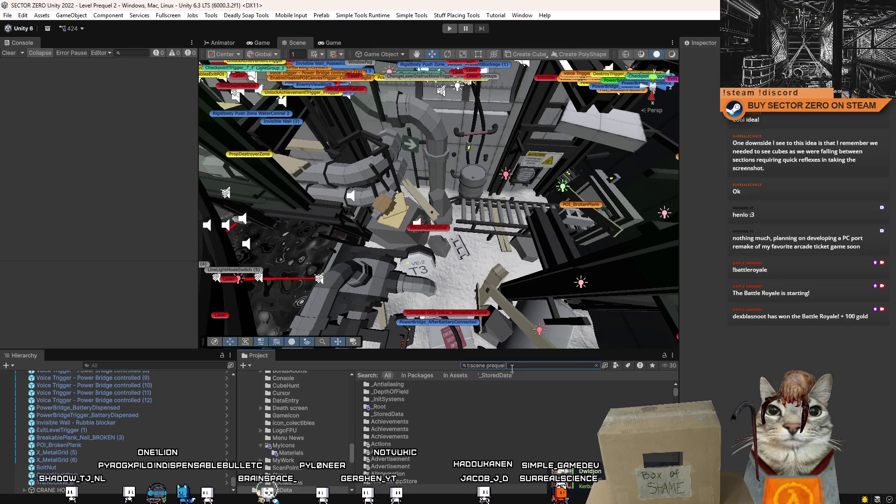
{"action": "type", "text": "5"}
- Open the Level Prequel 5 scene and fly the camera to the Discord wall
{"action": "double_click", "coordinate": [413, 383]}
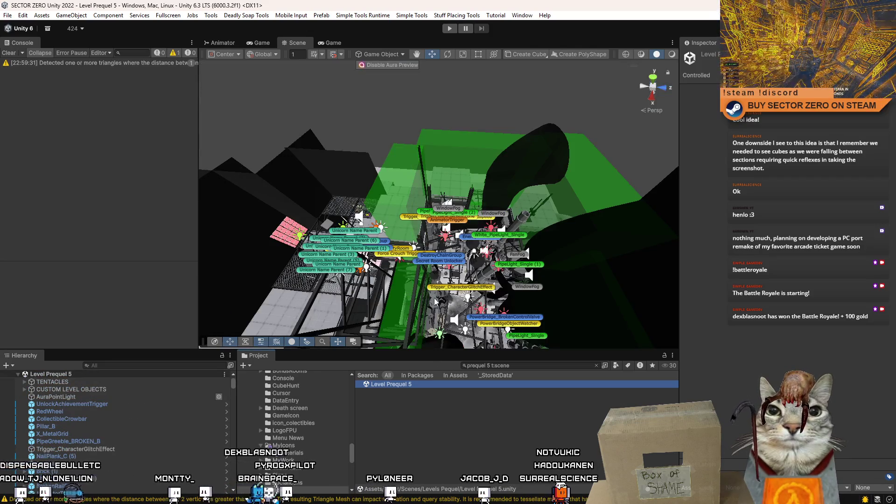
{"action": "mouse_move", "coordinate": [434, 298]}
{"action": "left_mouse_down"}
{"action": "mouse_move", "coordinate": [504, 336]}
{"action": "mouse_move", "coordinate": [373, 256]}
{"action": "mouse_move", "coordinate": [191, 183]}
{"action": "mouse_move", "coordinate": [229, 146]}
{"action": "mouse_move", "coordinate": [881, 186]}
{"action": "mouse_move", "coordinate": [469, 172]}
{"action": "mouse_move", "coordinate": [874, 175]}
{"action": "mouse_move", "coordinate": [836, 253]}
{"action": "left_mouse_up"}
{"action": "key", "text": "w"}
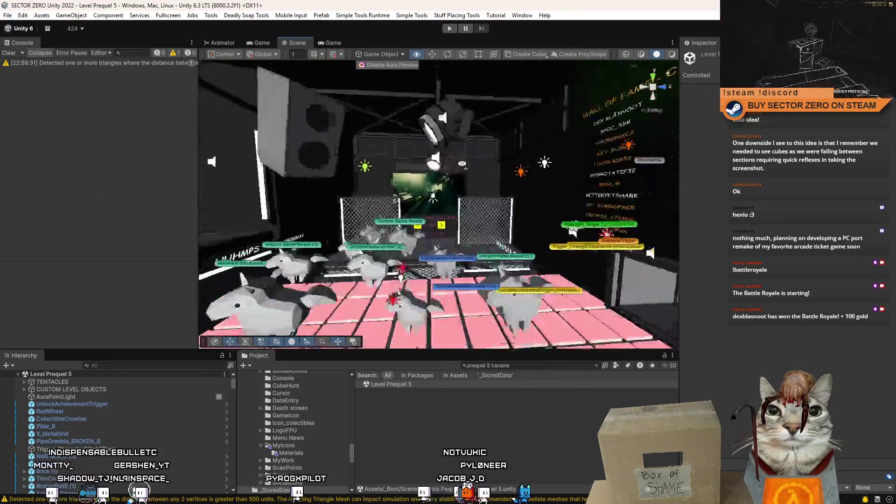
{"action": "key", "text": "s"}
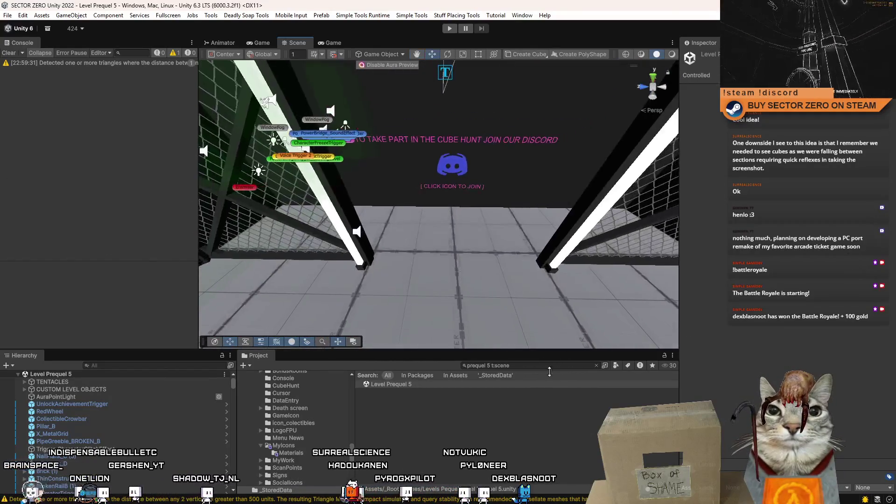
- Replace the Project search text with 'cube hunt'
{"action": "left_click", "coordinate": [543, 365]}
{"action": "key", "text": "BackSpace"}
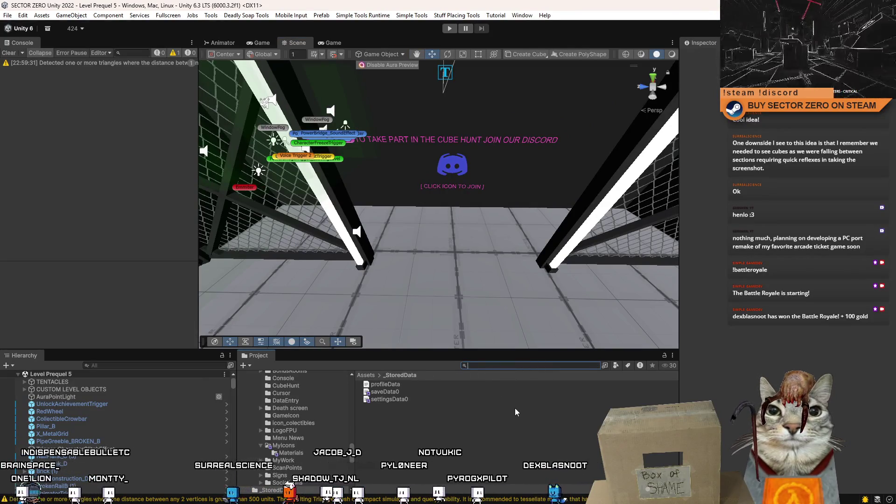
{"action": "type", "text": "cube hunt"}
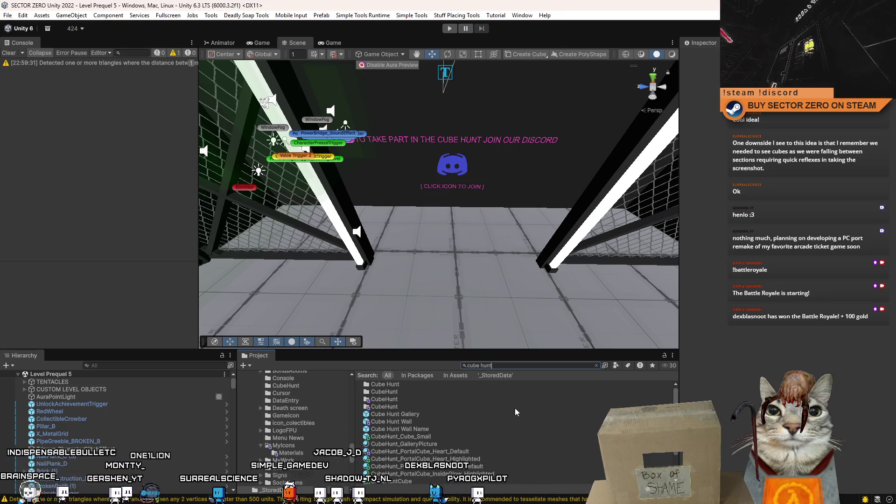
- Place a CubeHunt_Cube_Small before the Discord wall and rename it CubeHunt_Cube_Small_Collected
{"action": "left_click", "coordinate": [455, 437]}
{"action": "left_click_drag", "start_coordinate": [460, 436], "coordinate": [439, 252]}
{"action": "left_click", "coordinate": [70, 489]}
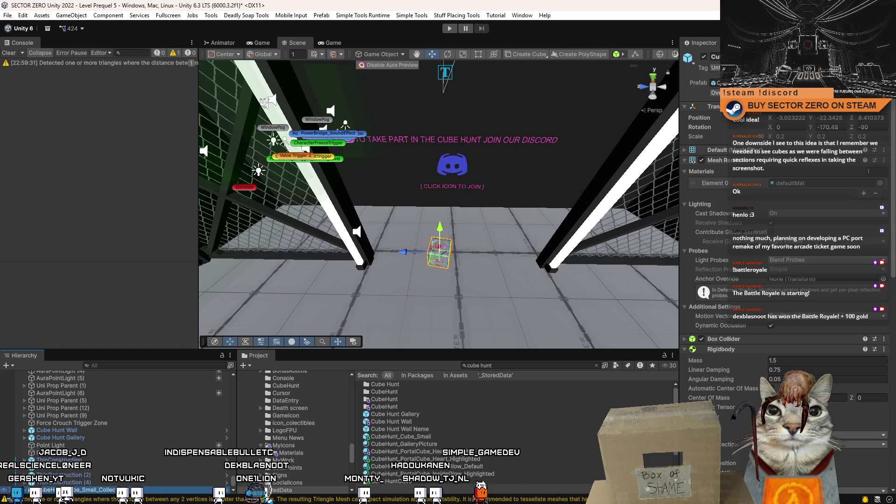
{"action": "scroll", "coordinate": [784, 280], "scroll_direction": "down", "scroll_amount": 10}
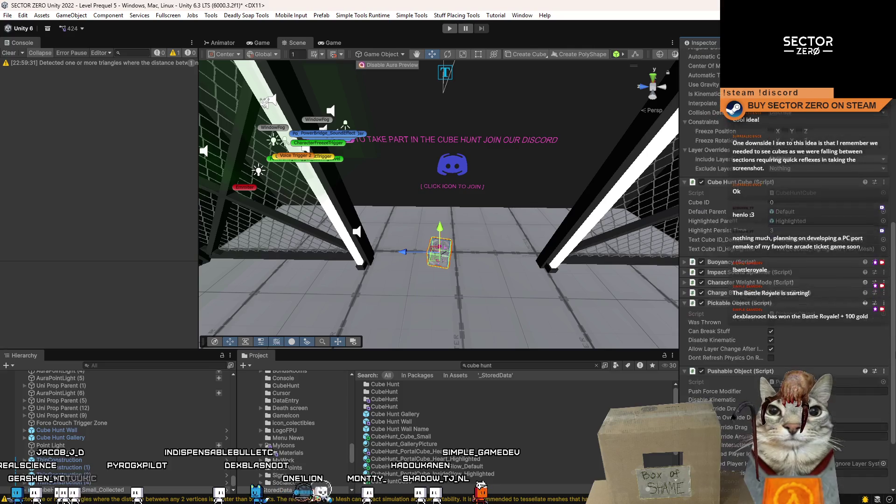
{"action": "scroll", "coordinate": [892, 369], "scroll_direction": "up", "scroll_amount": 2}
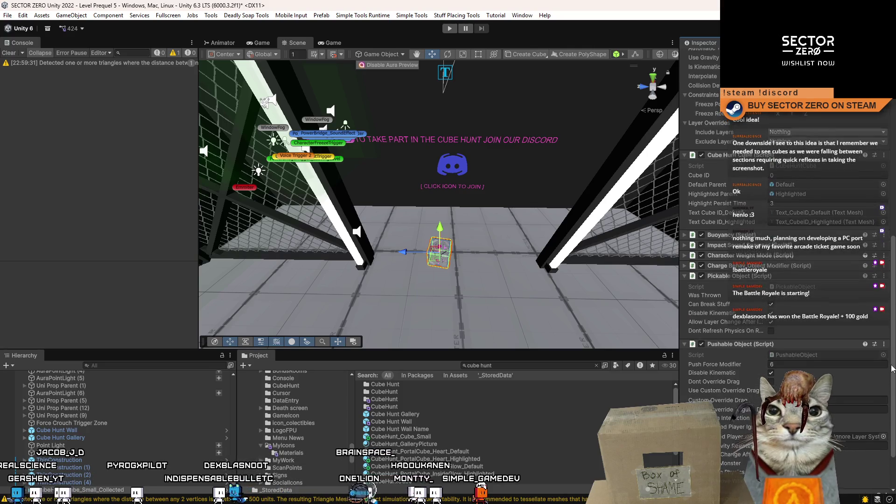
{"action": "scroll", "coordinate": [892, 368], "scroll_direction": "up", "scroll_amount": 1}
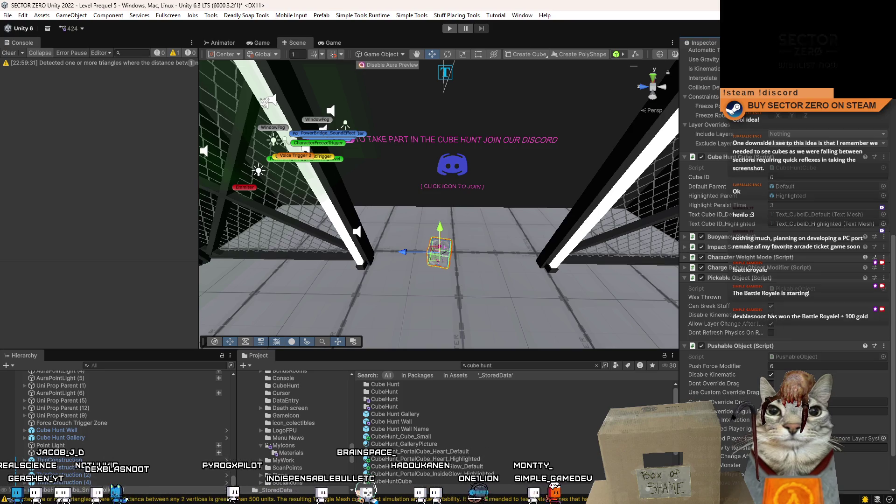
- Unpack the cube completely from its prefab and untick Pushable Object's Disable Kinematic
{"action": "right_click", "coordinate": [117, 490]}
{"action": "mouse_move", "coordinate": [187, 227]}
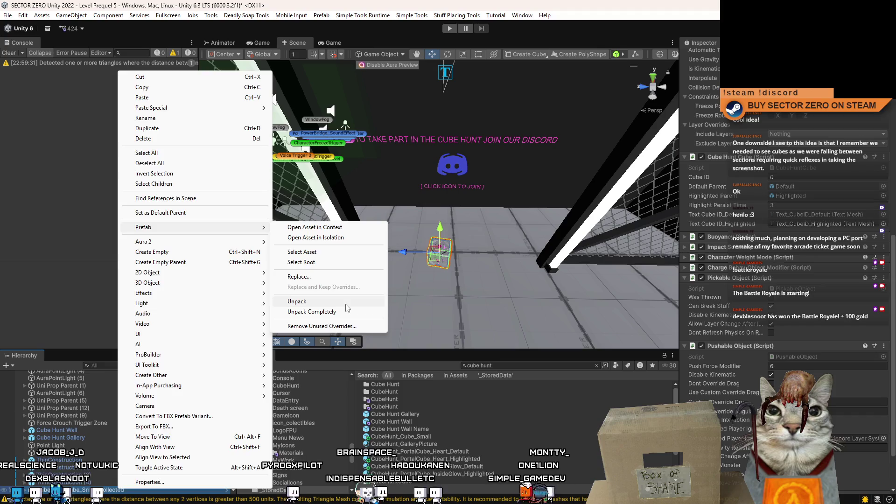
{"action": "left_click", "coordinate": [346, 303]}
{"action": "right_click", "coordinate": [745, 323]}
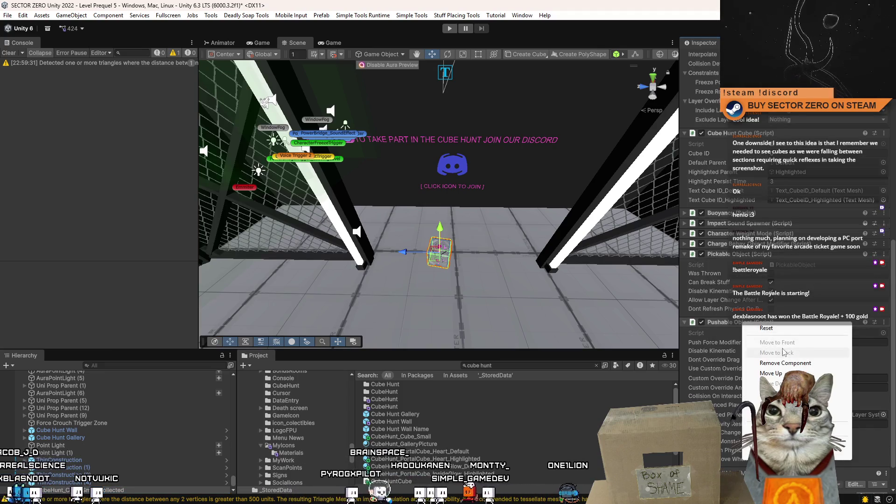
{"action": "left_click", "coordinate": [772, 320]}
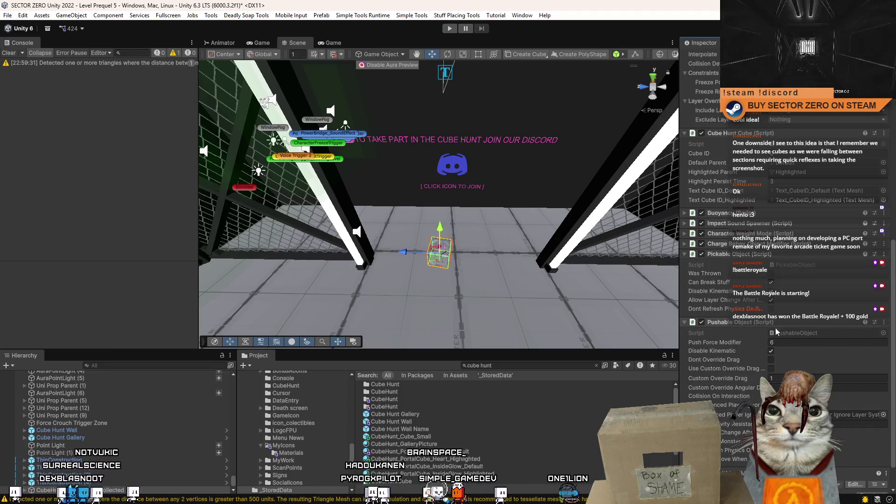
{"action": "left_click", "coordinate": [772, 351]}
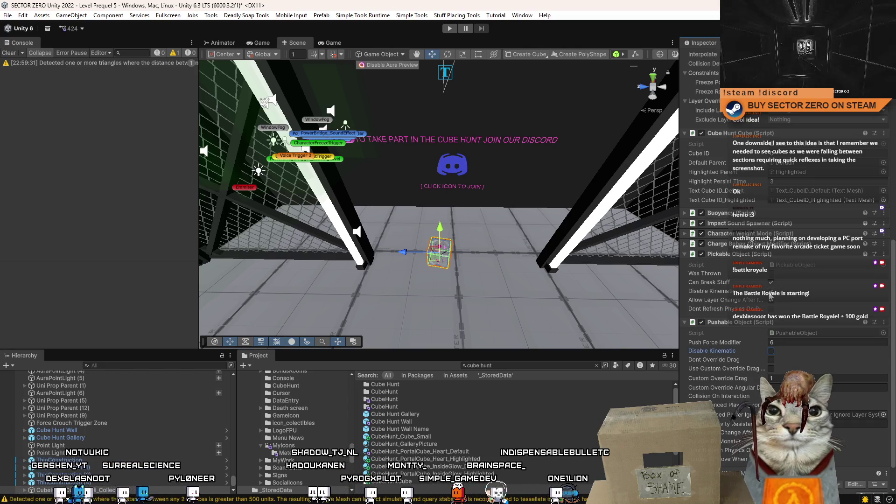
{"action": "scroll", "coordinate": [742, 242], "scroll_direction": "up", "scroll_amount": 5}
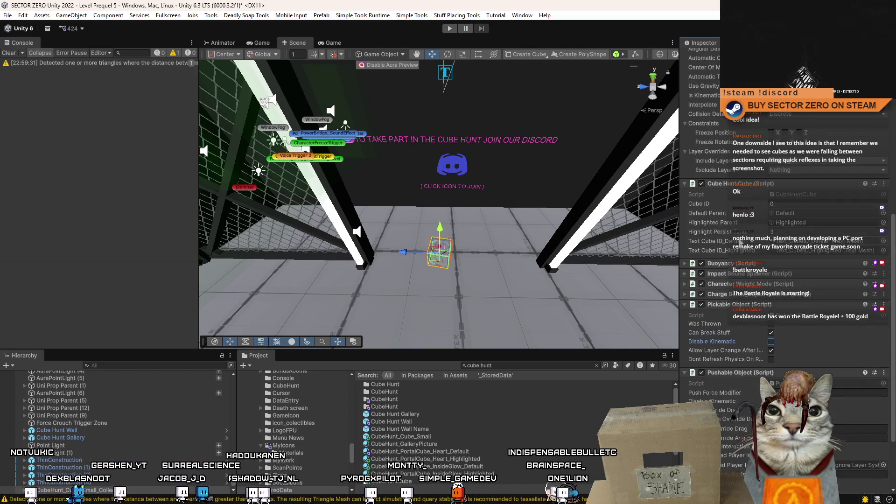
- Create a CubeHuntCollectedCube C# script in Assets and open it in Visual Studio
{"action": "left_click", "coordinate": [803, 270]}
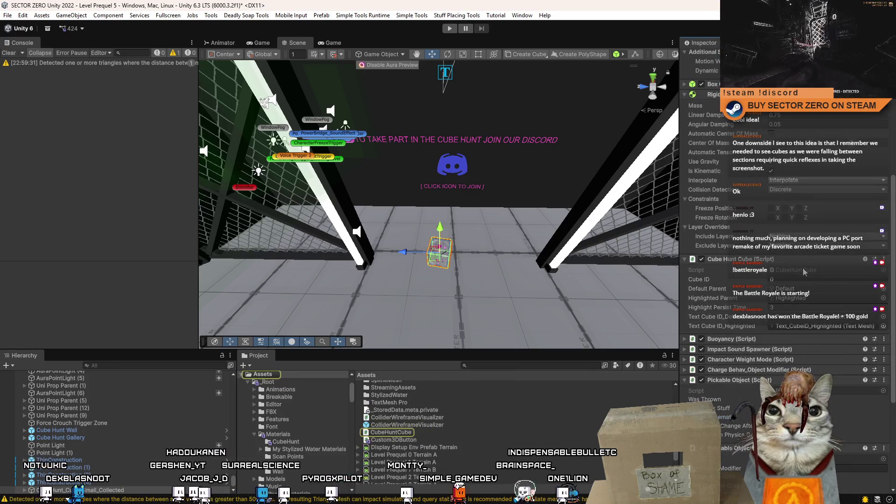
{"action": "left_click", "coordinate": [452, 432]}
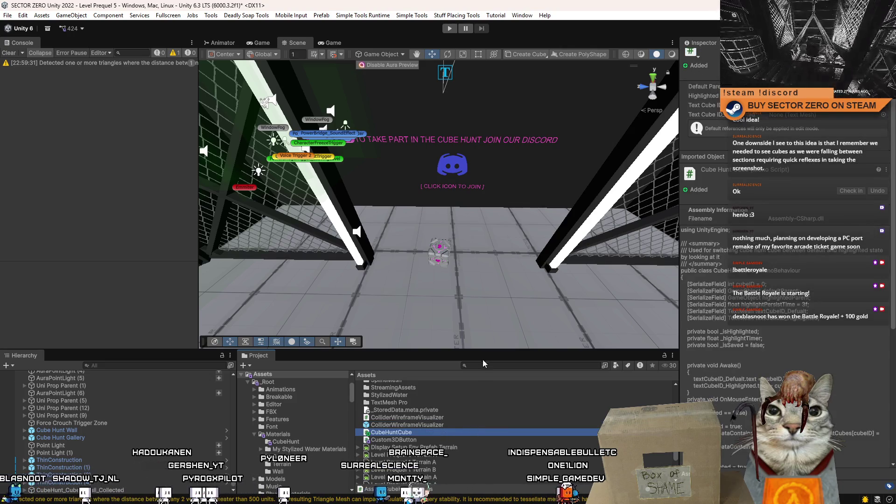
{"action": "scroll", "coordinate": [506, 423], "scroll_direction": "up", "scroll_amount": 3}
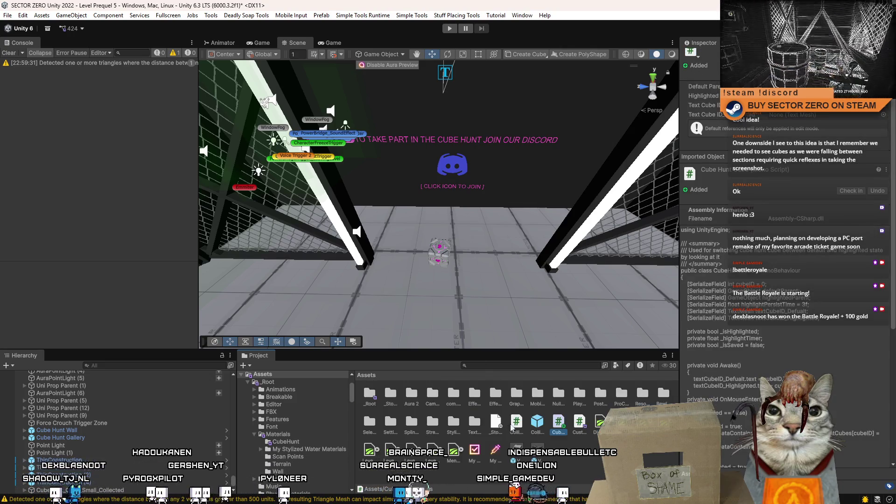
{"action": "right_click", "coordinate": [579, 457]}
{"action": "mouse_move", "coordinate": [654, 133]}
{"action": "left_click", "coordinate": [771, 153]}
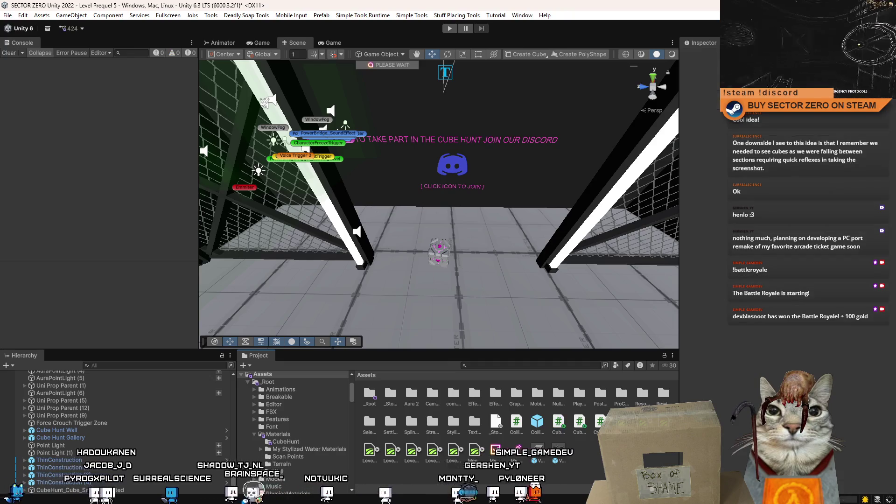
{"action": "left_click", "coordinate": [560, 423]}
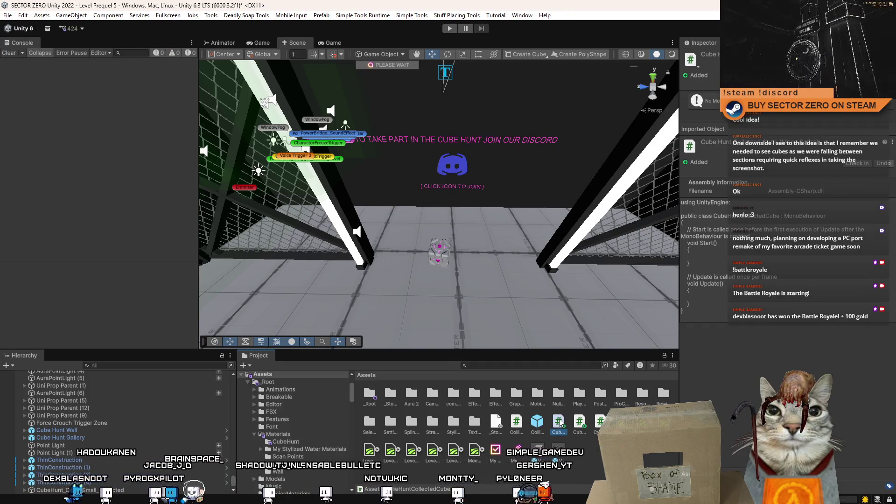
{"action": "double_click", "coordinate": [559, 423]}
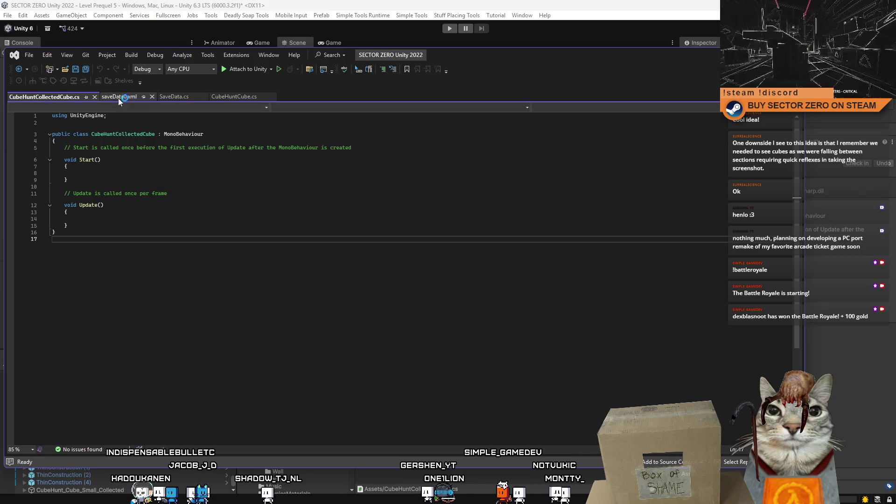
- Copy the CubeHuntCube.cs code into CubeHuntCollectedCube.cs, replacing the placeholder Start and Update
{"action": "left_click", "coordinate": [234, 97]}
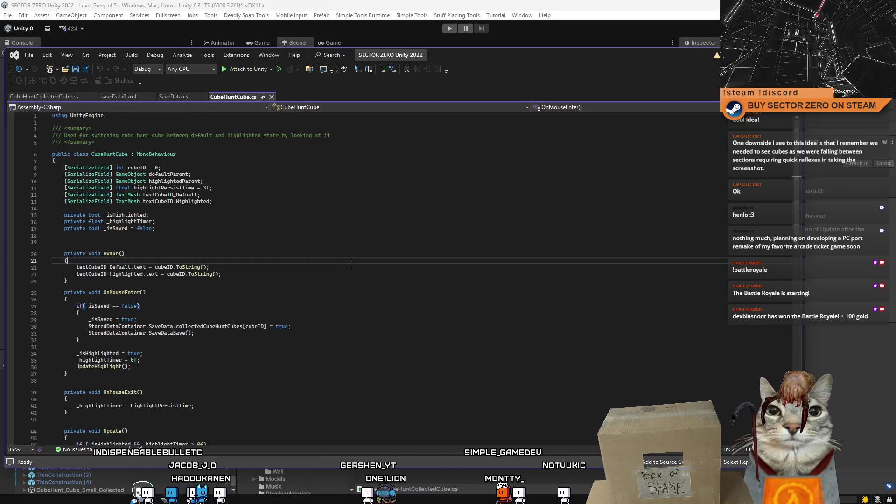
{"action": "scroll", "coordinate": [352, 265], "scroll_direction": "down", "scroll_amount": 6}
{"action": "left_click", "coordinate": [163, 183]}
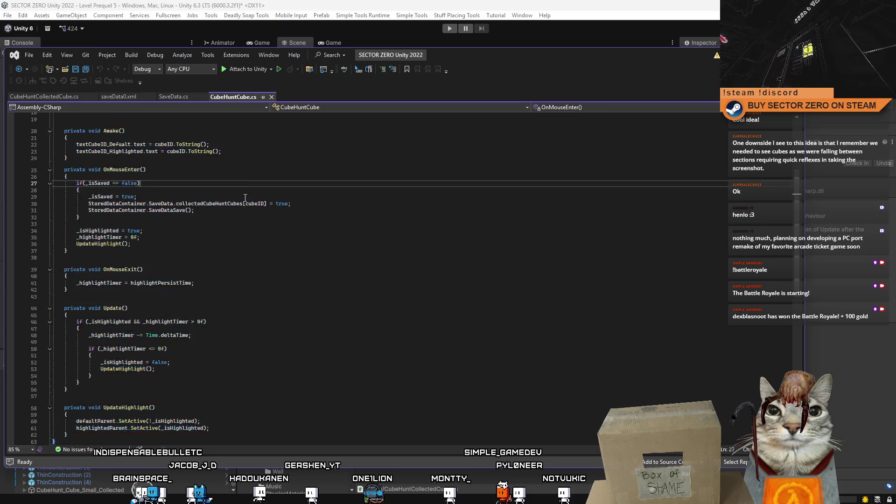
{"action": "scroll", "coordinate": [215, 201], "scroll_direction": "up", "scroll_amount": 6}
{"action": "mouse_move", "coordinate": [92, 169]}
{"action": "left_mouse_down"}
{"action": "mouse_move", "coordinate": [102, 172]}
{"action": "mouse_move", "coordinate": [187, 434]}
{"action": "mouse_move", "coordinate": [204, 340]}
{"action": "left_mouse_up"}
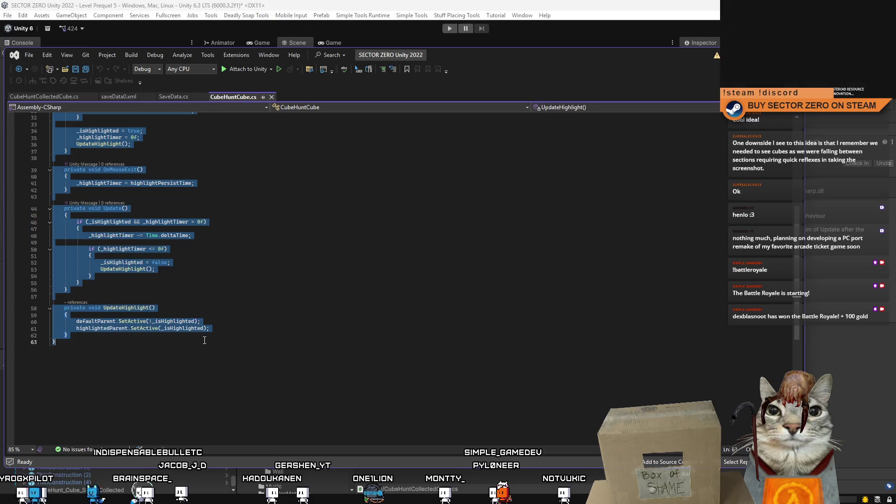
{"action": "left_click", "coordinate": [73, 97]}
{"action": "mouse_move", "coordinate": [81, 161]}
{"action": "left_mouse_down"}
{"action": "mouse_move", "coordinate": [70, 184]}
{"action": "mouse_move", "coordinate": [116, 224]}
{"action": "left_mouse_up"}
{"action": "key", "text": "ctrl+v"}
{"action": "scroll", "coordinate": [138, 219], "scroll_direction": "up", "scroll_amount": 4}
- Rename UpdateHighlight to InitializeCollectedCube with an int cubeID parameter
{"action": "left_click", "coordinate": [138, 222]}
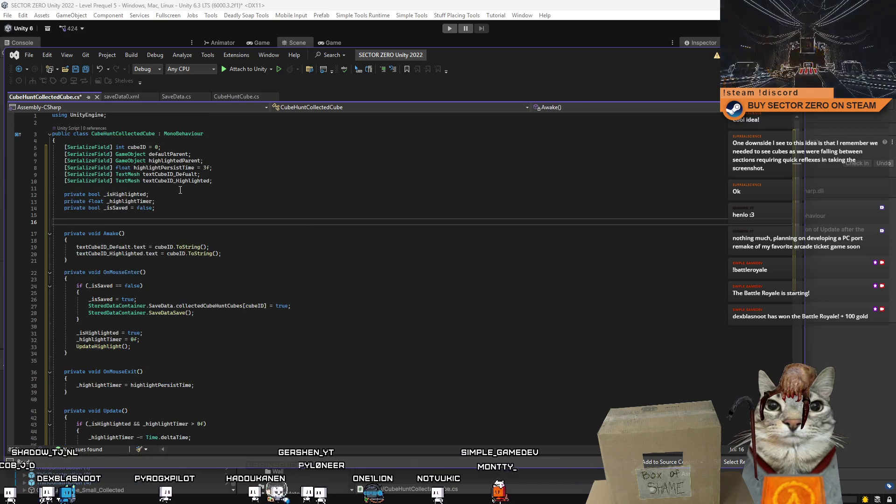
{"action": "scroll", "coordinate": [178, 186], "scroll_direction": "down", "scroll_amount": 7}
{"action": "scroll", "coordinate": [122, 177], "scroll_direction": "up", "scroll_amount": 4}
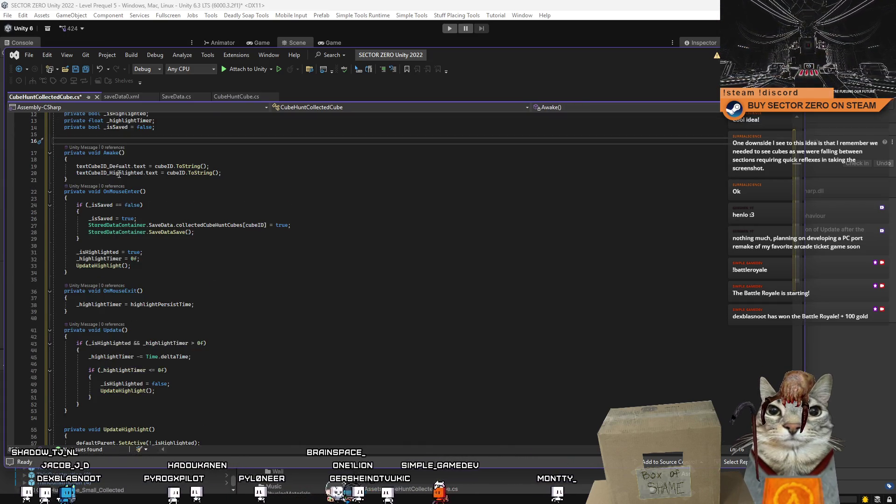
{"action": "scroll", "coordinate": [118, 175], "scroll_direction": "down", "scroll_amount": 3}
{"action": "double_click", "coordinate": [126, 368]}
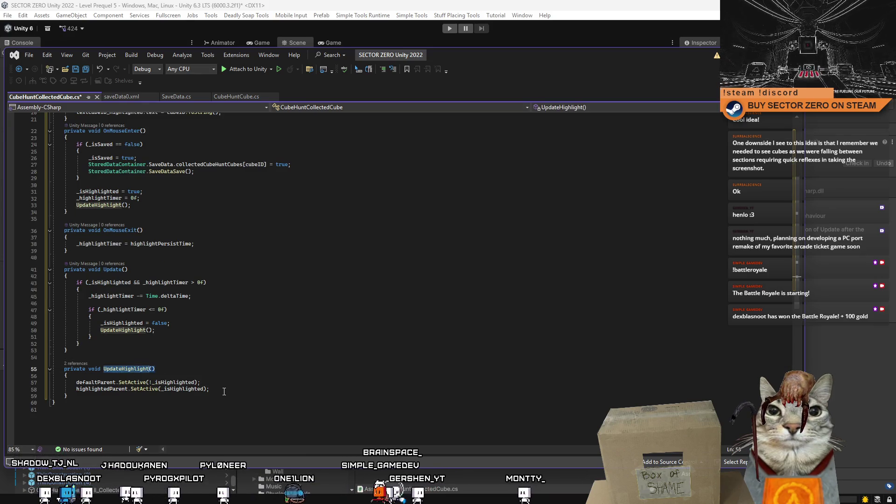
{"action": "type", "text": "Initiali"}
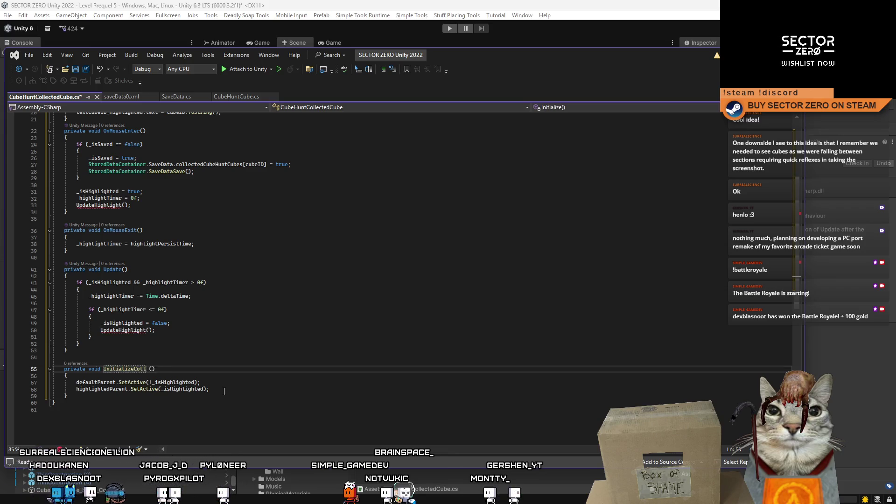
{"action": "type", "text": "int cubeID"}
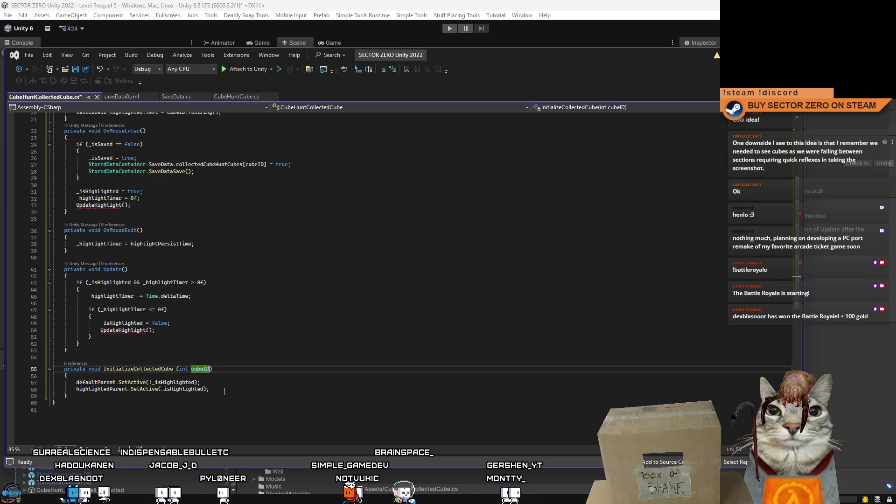
{"action": "left_click", "coordinate": [224, 392]}
- Move the two ID text assignments from Awake into InitializeCollectedCube, replacing its SetActive lines
{"action": "scroll", "coordinate": [229, 327], "scroll_direction": "up", "scroll_amount": 2}
{"action": "scroll", "coordinate": [119, 375], "scroll_direction": "up", "scroll_amount": 5}
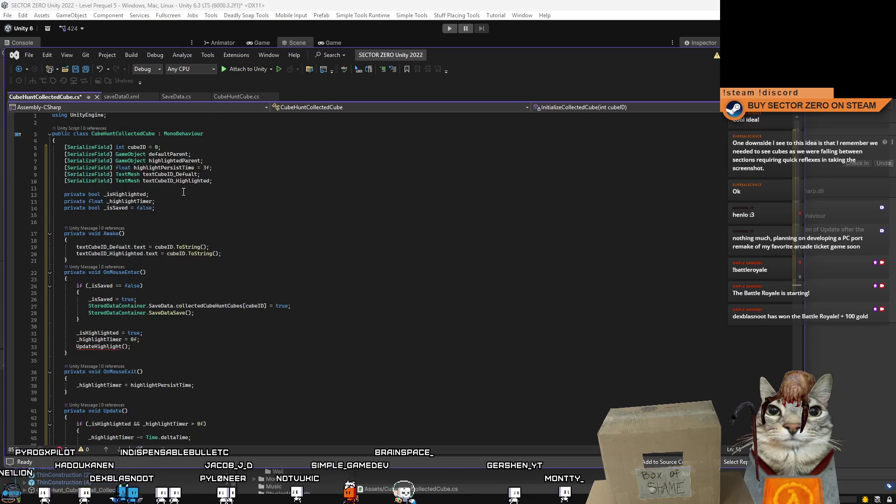
{"action": "left_click_drag", "start_coordinate": [73, 247], "coordinate": [255, 253]}
{"action": "key", "text": "ctrl+x"}
{"action": "scroll", "coordinate": [255, 254], "scroll_direction": "down", "scroll_amount": 7}
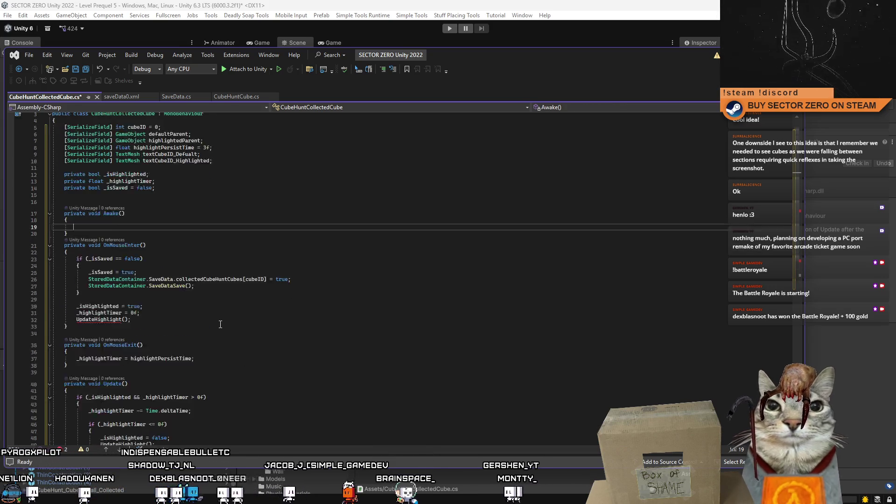
{"action": "left_click", "coordinate": [234, 381]}
{"action": "left_click_drag", "start_coordinate": [234, 382], "coordinate": [60, 375]}
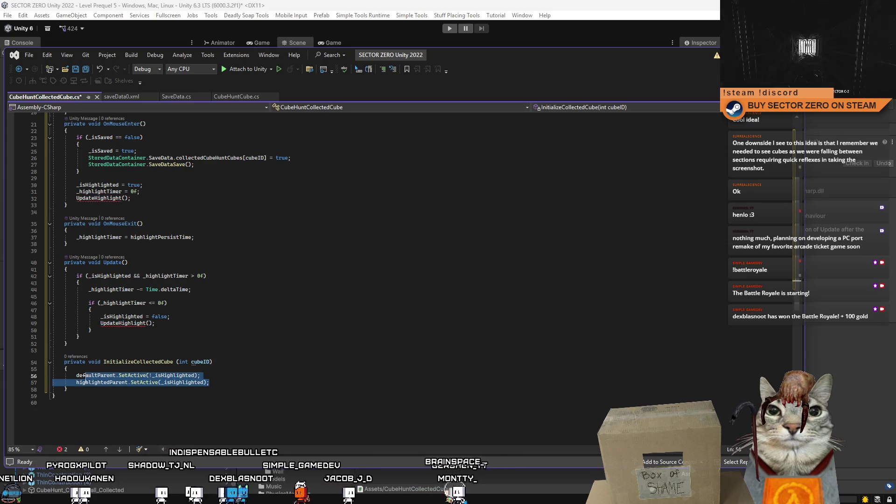
{"action": "key", "text": "ctrl+v"}
{"action": "left_click", "coordinate": [213, 362]}
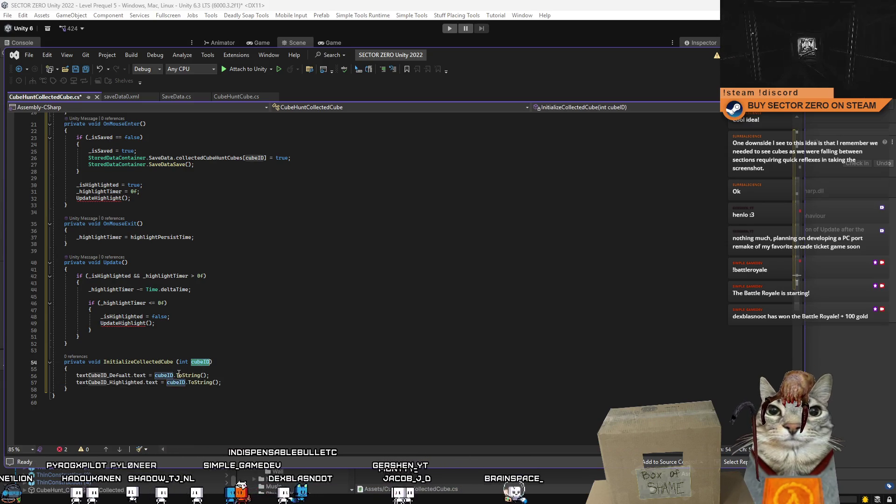
- Delete the highlight and mouse-handling code plus the leftover cubeID, parent and timer fields
{"action": "mouse_move", "coordinate": [97, 360]}
{"action": "left_mouse_down"}
{"action": "mouse_move", "coordinate": [38, 280]}
{"action": "mouse_move", "coordinate": [33, 207]}
{"action": "mouse_move", "coordinate": [84, 266]}
{"action": "left_mouse_up"}
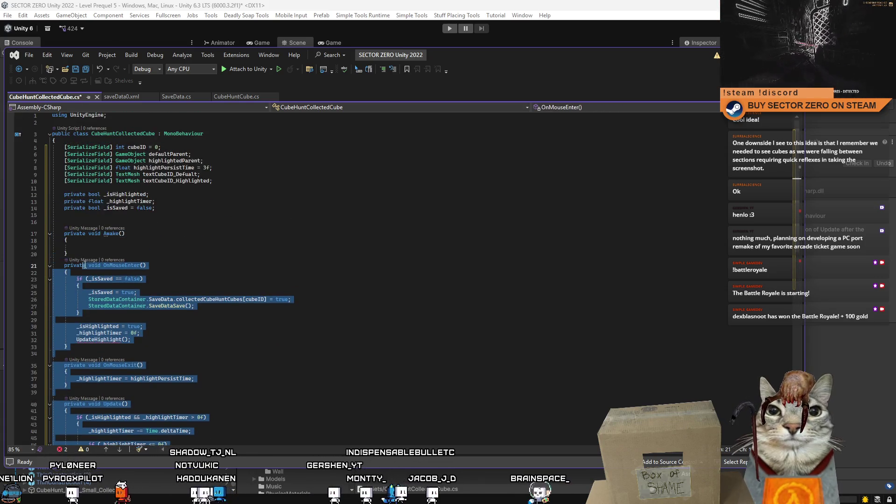
{"action": "mouse_move", "coordinate": [59, 216]}
{"action": "left_mouse_down"}
{"action": "mouse_move", "coordinate": [40, 175]}
{"action": "mouse_move", "coordinate": [40, 200]}
{"action": "mouse_move", "coordinate": [38, 189]}
{"action": "left_mouse_up"}
{"action": "key", "text": "Delete"}
{"action": "mouse_move", "coordinate": [213, 168]}
{"action": "left_mouse_down"}
{"action": "mouse_move", "coordinate": [54, 168]}
{"action": "mouse_move", "coordinate": [52, 147]}
{"action": "left_mouse_up"}
{"action": "key", "text": "Delete"}
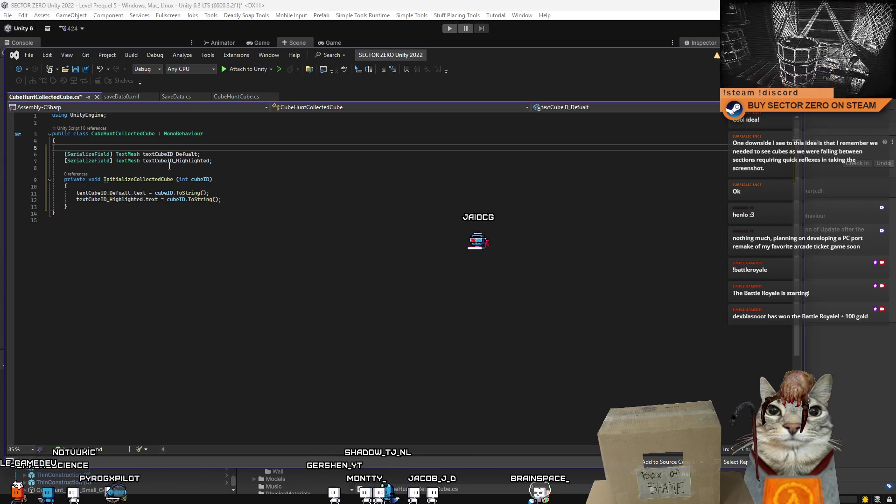
{"action": "key", "text": "Delete"}
- Save CubeHuntCollectedCube and return to Unity so it recompiles
{"action": "left_click", "coordinate": [235, 282]}
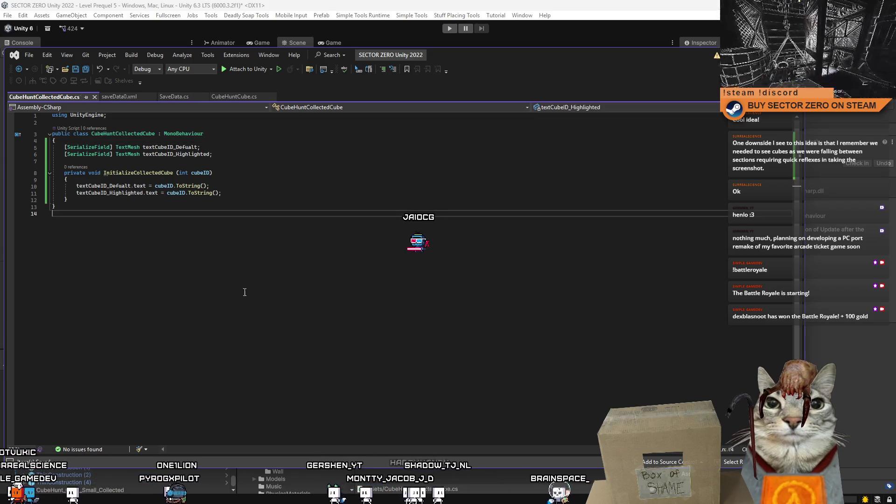
{"action": "key", "text": "ctrl+s"}
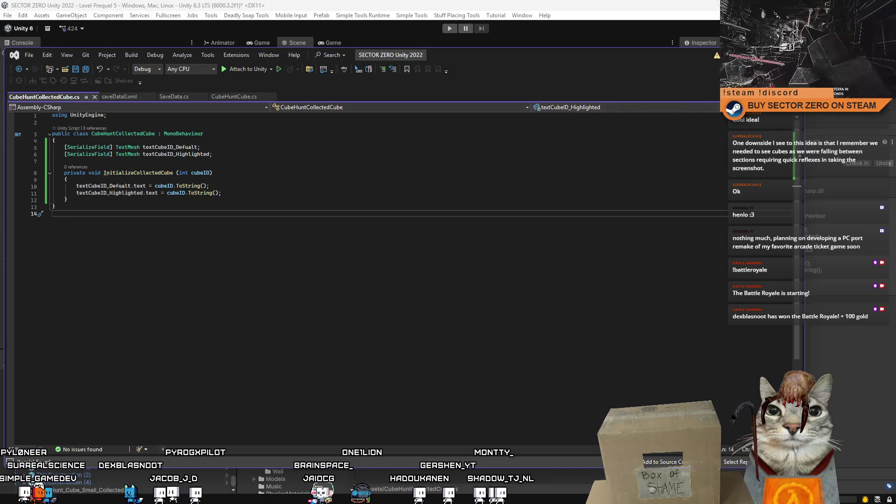
{"action": "key", "text": "alt+Tab"}
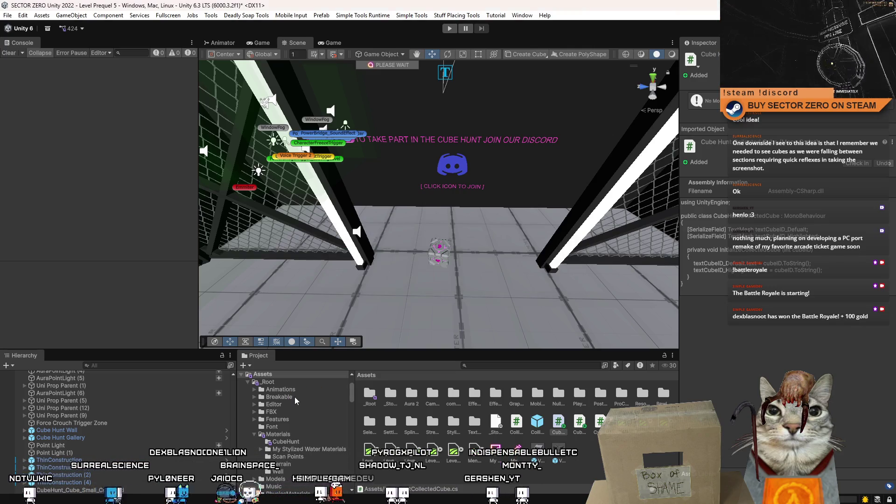
- Add the Cube Hunt Collected Cube component to CubeHunt_Cube_Small_Collected and check its Highlight child
{"action": "left_click", "coordinate": [70, 490]}
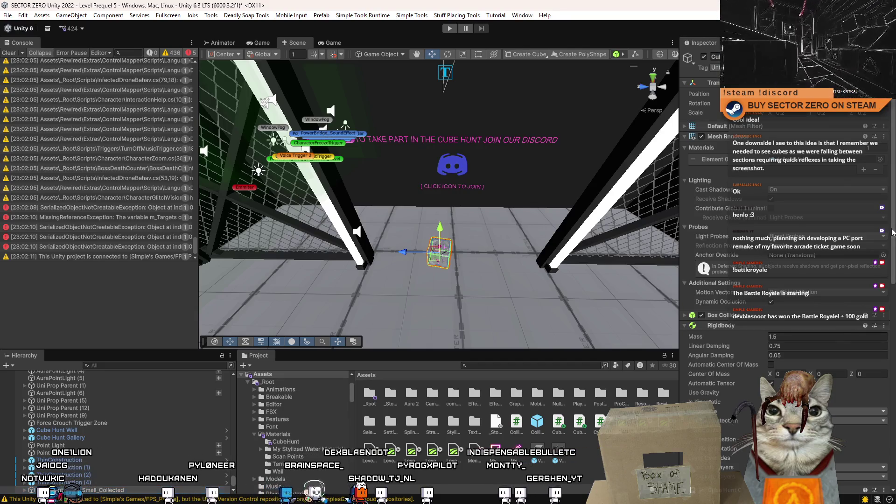
{"action": "scroll", "coordinate": [892, 232], "scroll_direction": "down", "scroll_amount": 15}
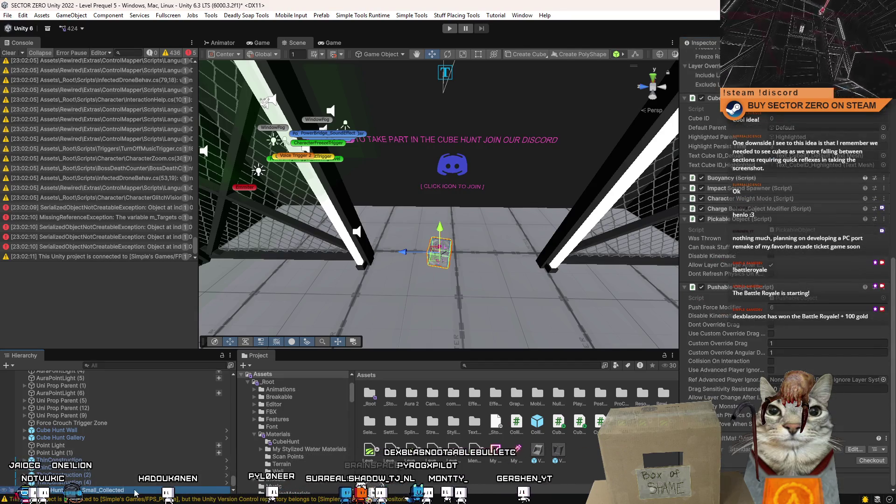
{"action": "scroll", "coordinate": [792, 297], "scroll_direction": "up", "scroll_amount": 3}
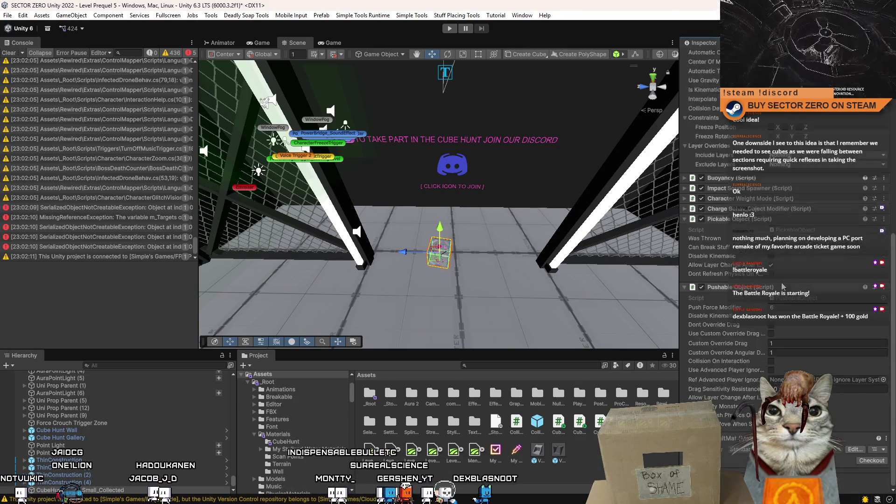
{"action": "key", "text": "ctrl+shift+a"}
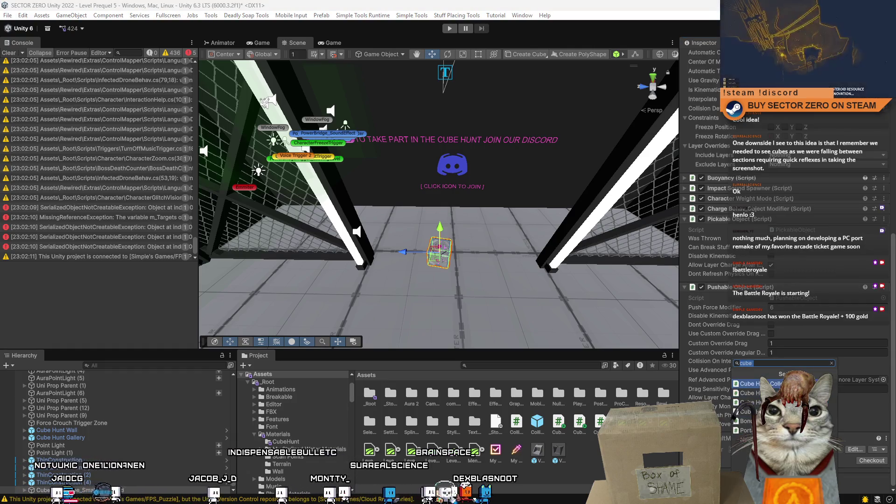
{"action": "key", "text": "Return"}
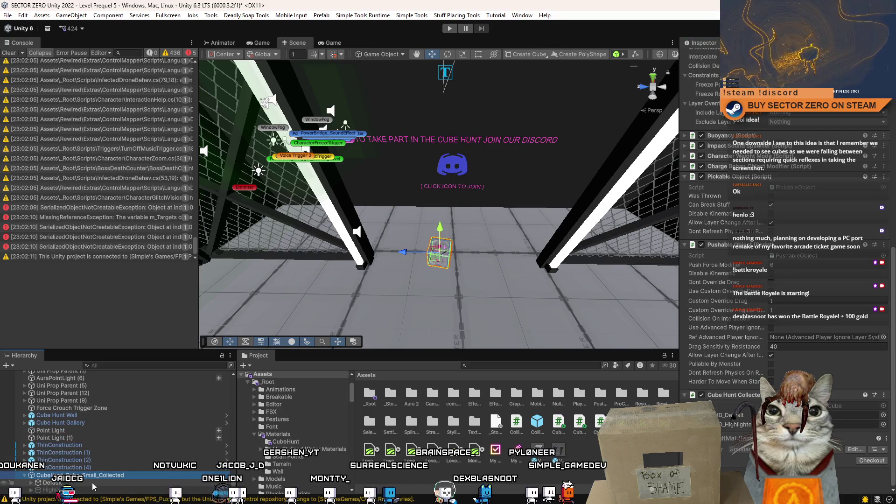
{"action": "left_click", "coordinate": [31, 483]}
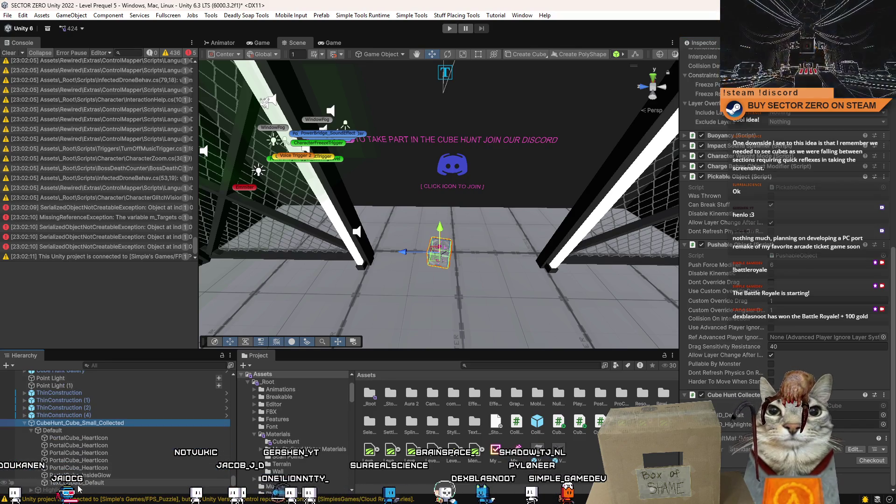
{"action": "left_click", "coordinate": [78, 490]}
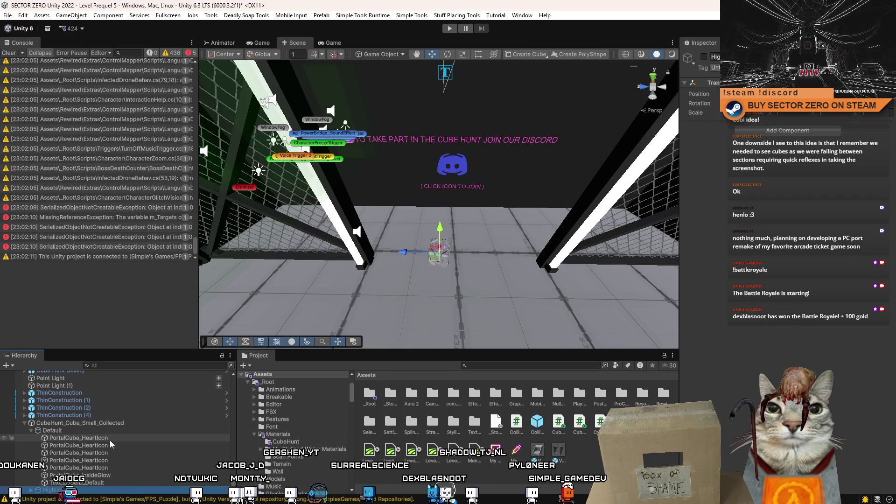
{"action": "scroll", "coordinate": [90, 437], "scroll_direction": "up", "scroll_amount": 1}
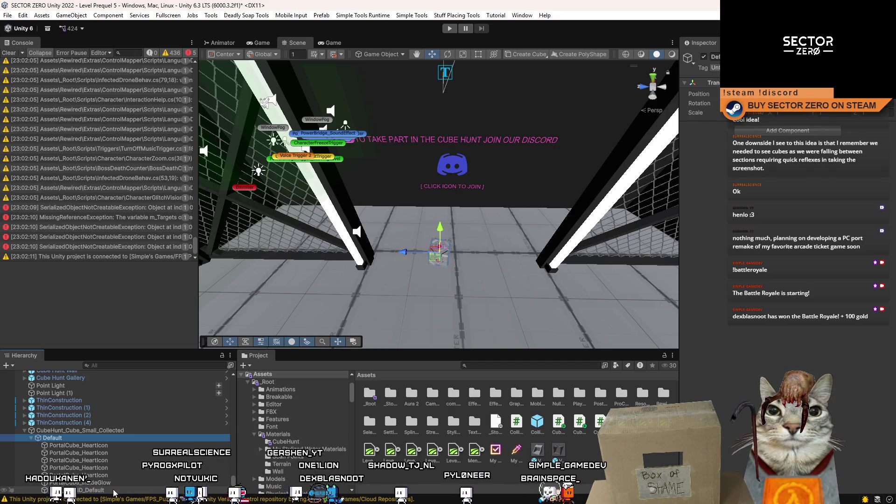
{"action": "left_click", "coordinate": [104, 430]}
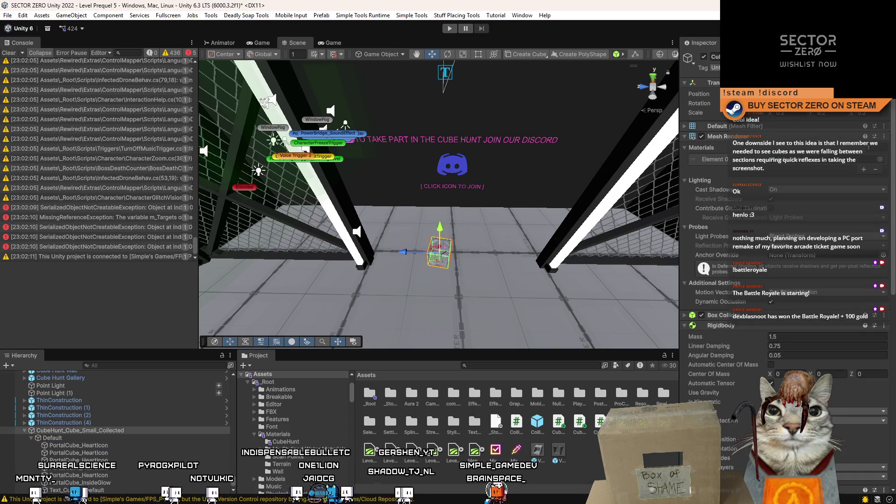
- In Visual Studio, delete the line setting textCubeID_Highlighted's text
{"action": "scroll", "coordinate": [784, 271], "scroll_direction": "down", "scroll_amount": 15}
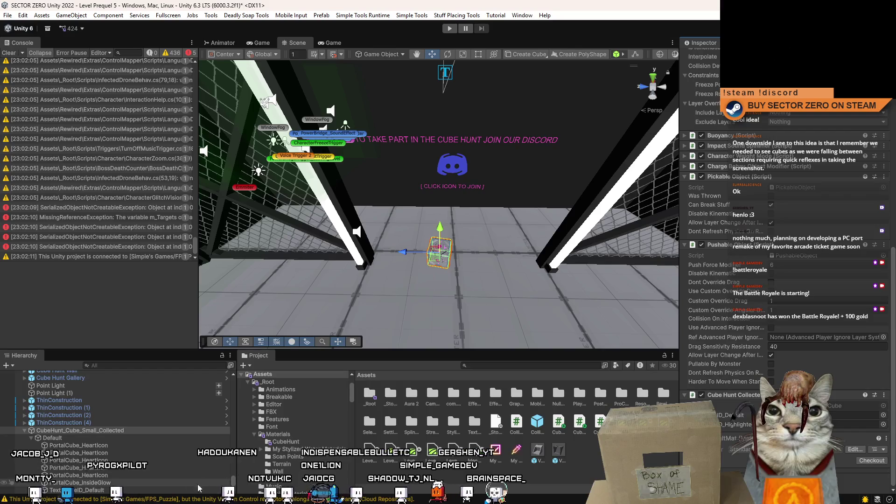
{"action": "scroll", "coordinate": [294, 429], "scroll_direction": "down", "scroll_amount": 1}
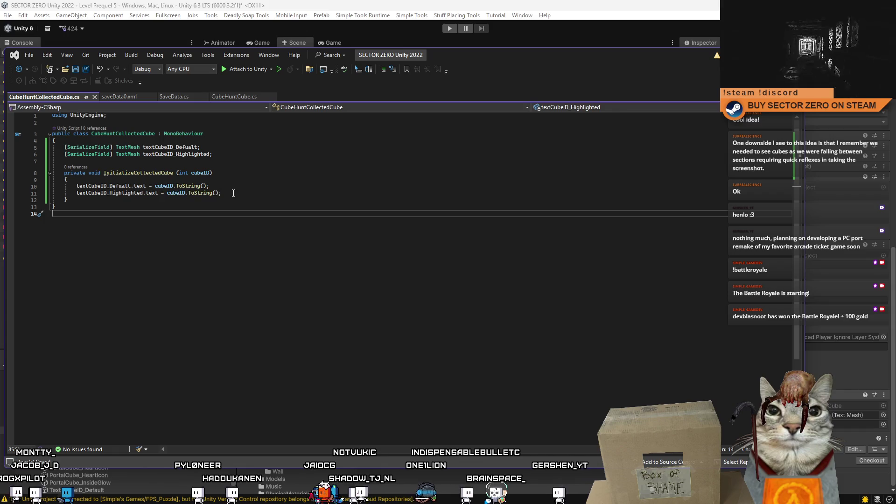
{"action": "left_click_drag", "start_coordinate": [234, 194], "coordinate": [210, 186]}
{"action": "key", "text": "BackSpace"}
{"action": "left_click", "coordinate": [350, 306]}
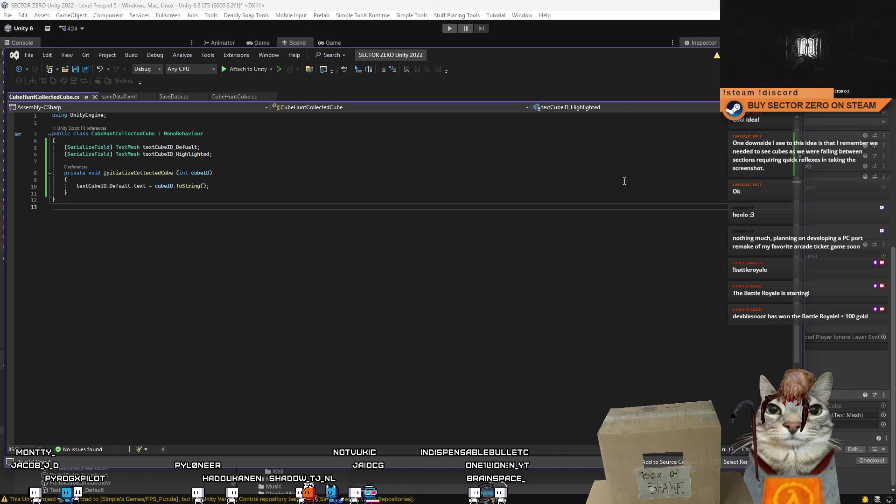
- Save the trimmed script with Ctrl+S and switch back to Unity to recompile
{"action": "key", "text": "ctrl+s"}
{"action": "key", "text": "alt+Tab"}
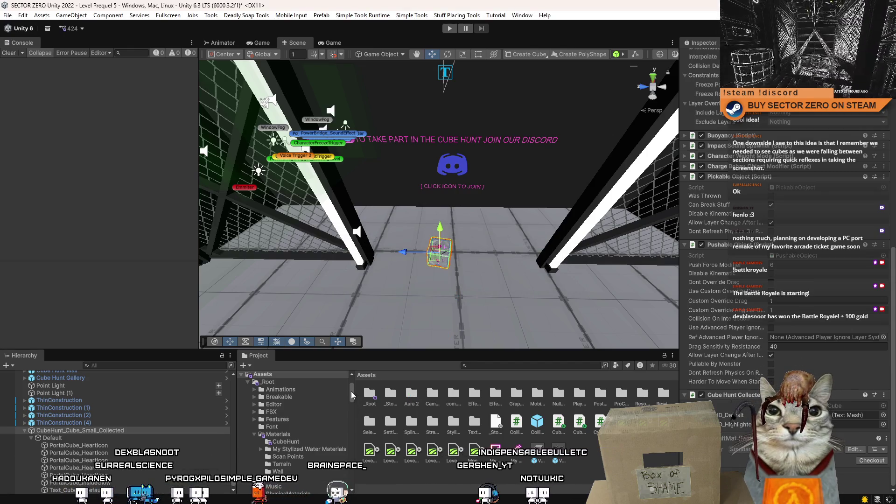
- Browse to the CubeHunt prefabs folder and delete CubeHunt_Cube_Small_Collected from the scene
{"action": "scroll", "coordinate": [352, 394], "scroll_direction": "down", "scroll_amount": 3}
{"action": "left_click_drag", "start_coordinate": [354, 397], "coordinate": [357, 432]}
{"action": "scroll", "coordinate": [308, 430], "scroll_direction": "up", "scroll_amount": 10}
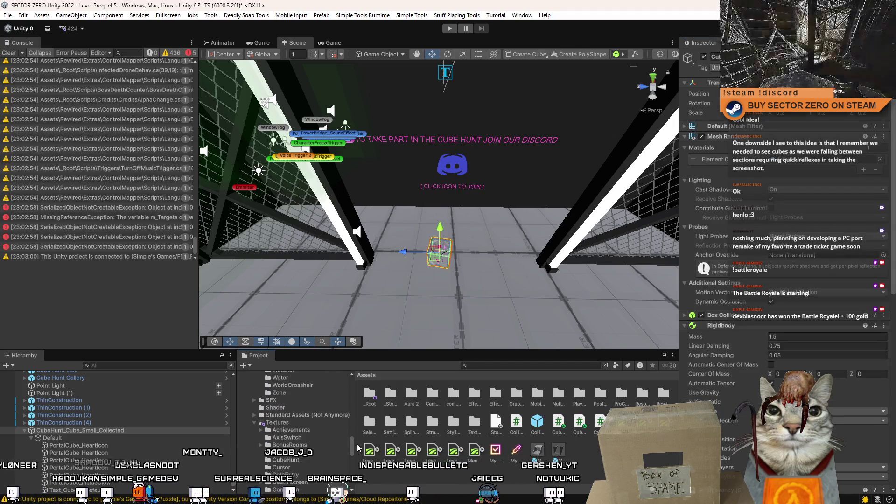
{"action": "scroll", "coordinate": [299, 420], "scroll_direction": "up", "scroll_amount": 10}
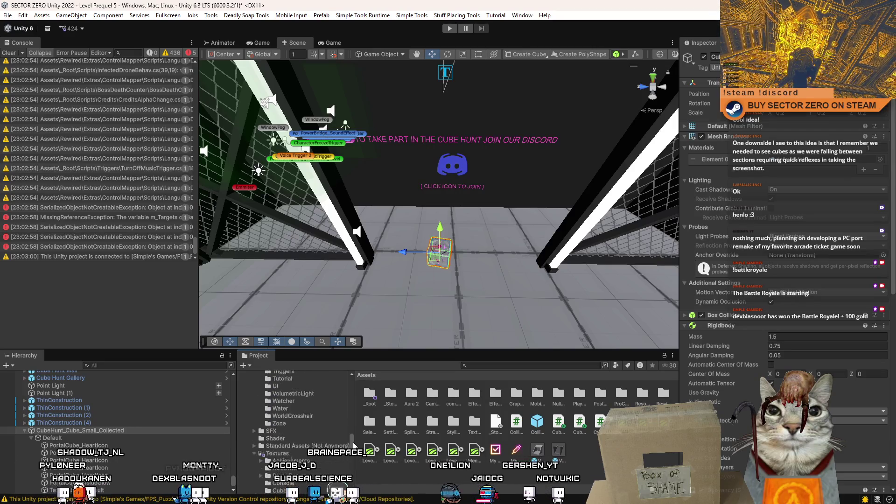
{"action": "scroll", "coordinate": [354, 397], "scroll_direction": "down", "scroll_amount": 10}
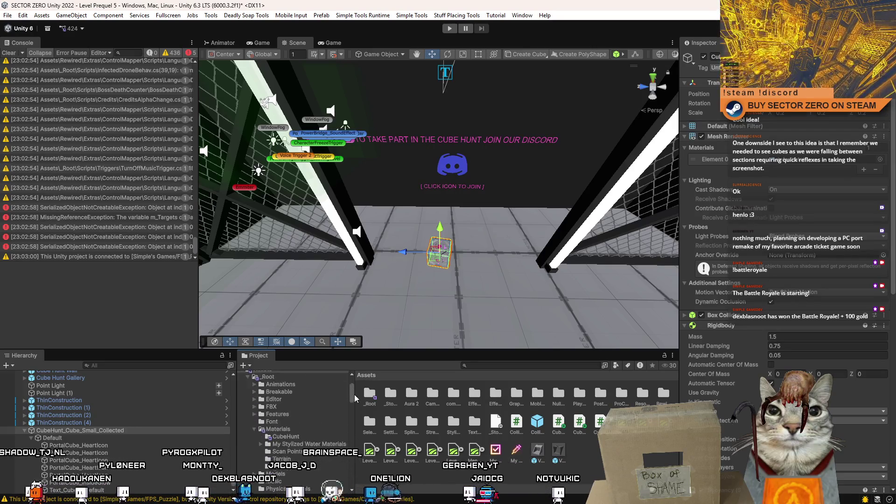
{"action": "left_click", "coordinate": [321, 409]}
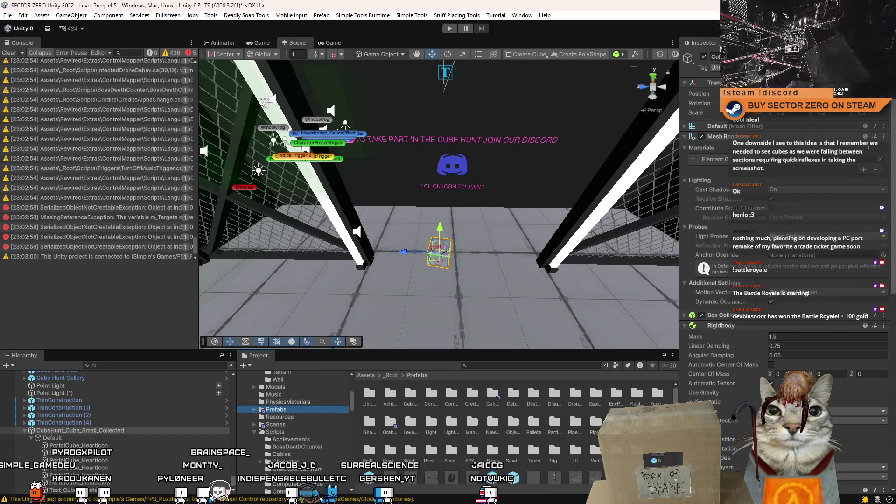
{"action": "double_click", "coordinate": [493, 394]}
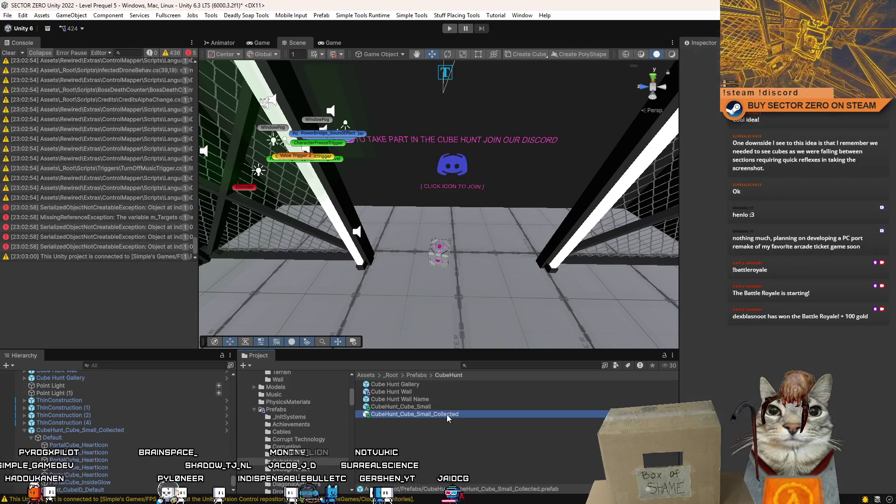
{"action": "left_click", "coordinate": [141, 429]}
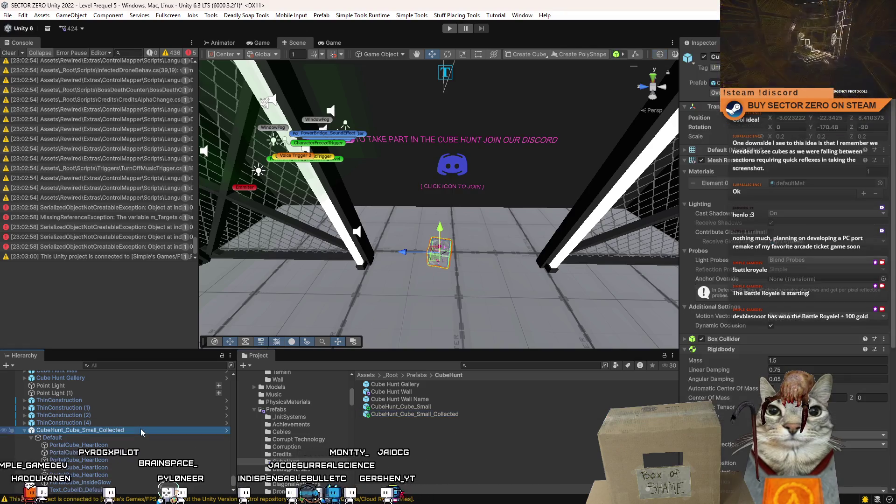
{"action": "key", "text": "Delete"}
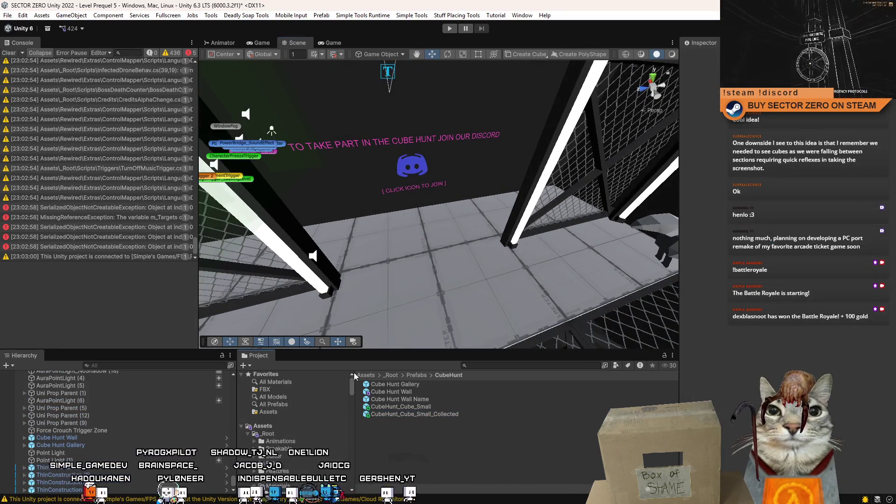
- Create the CubeHuntCollectedCubeSpawner C# script in Assets and accept normalizing line endings
{"action": "left_click", "coordinate": [263, 426]}
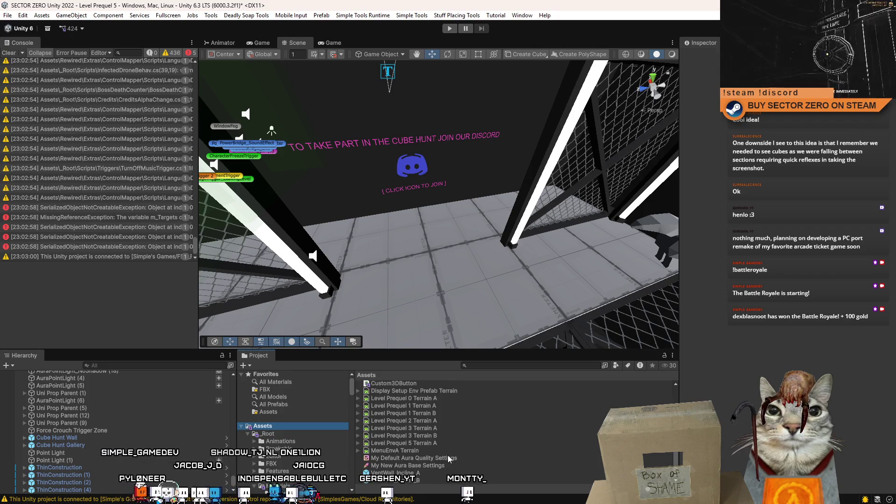
{"action": "scroll", "coordinate": [480, 260], "scroll_direction": "down", "scroll_amount": 5}
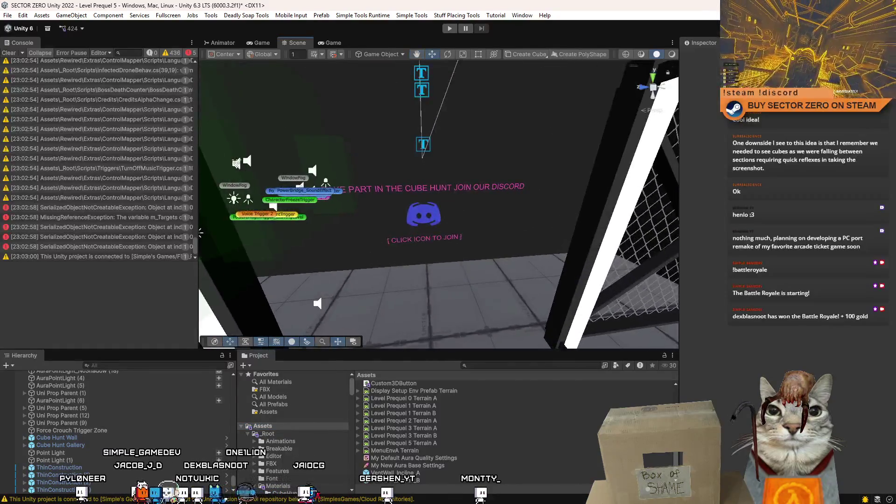
{"action": "scroll", "coordinate": [485, 449], "scroll_direction": "up", "scroll_amount": 2}
{"action": "right_click", "coordinate": [588, 458]}
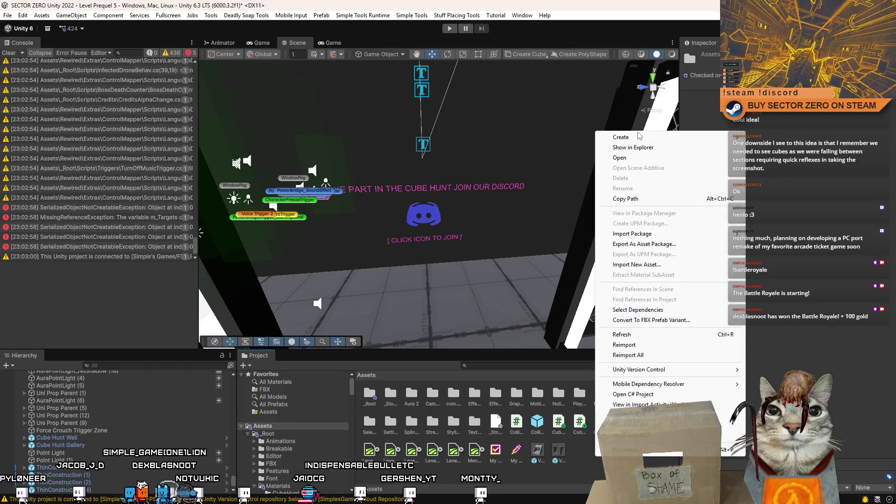
{"action": "mouse_move", "coordinate": [663, 137]}
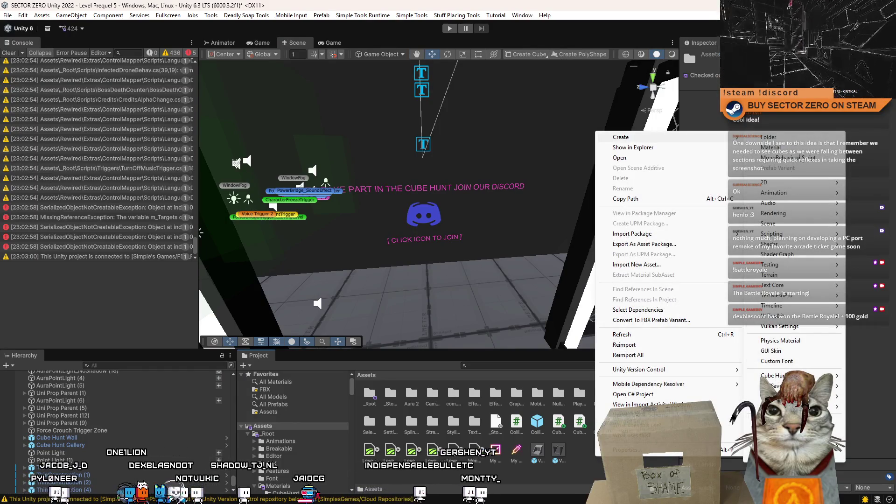
{"action": "left_click", "coordinate": [789, 157]}
{"action": "type", "text": "beHuntCollectedCube : MonoBehaviour"}
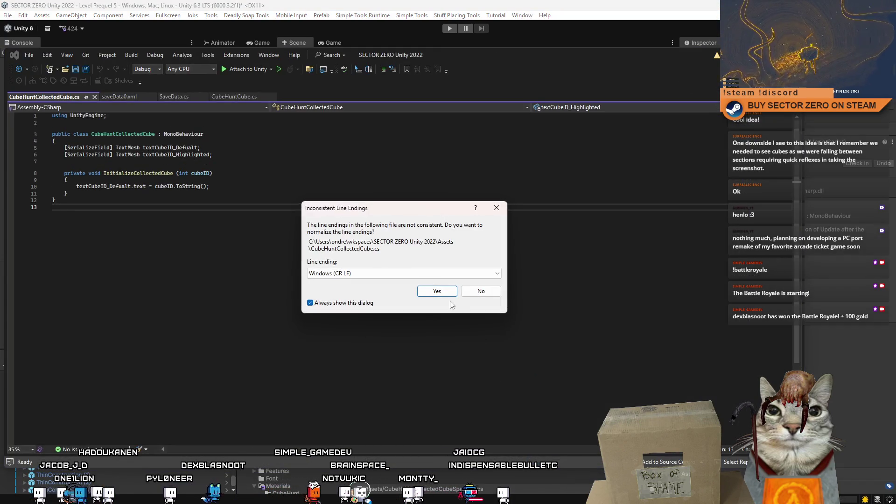
{"action": "left_click", "coordinate": [437, 291]}
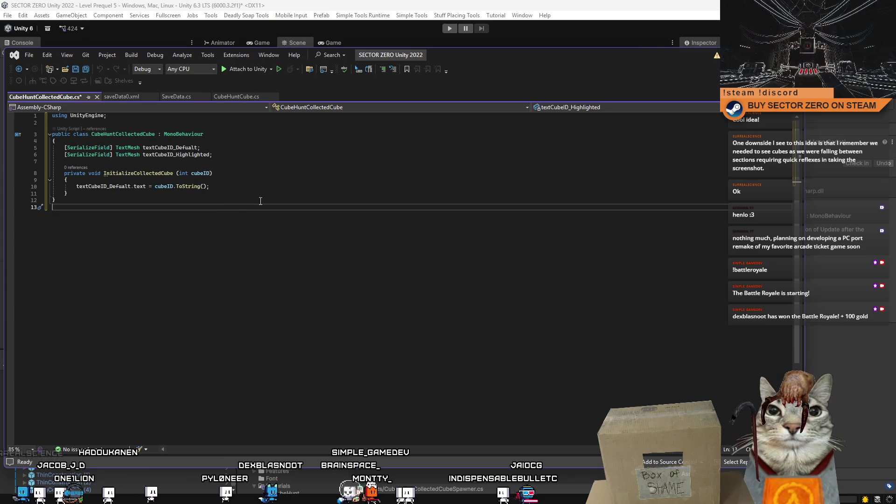